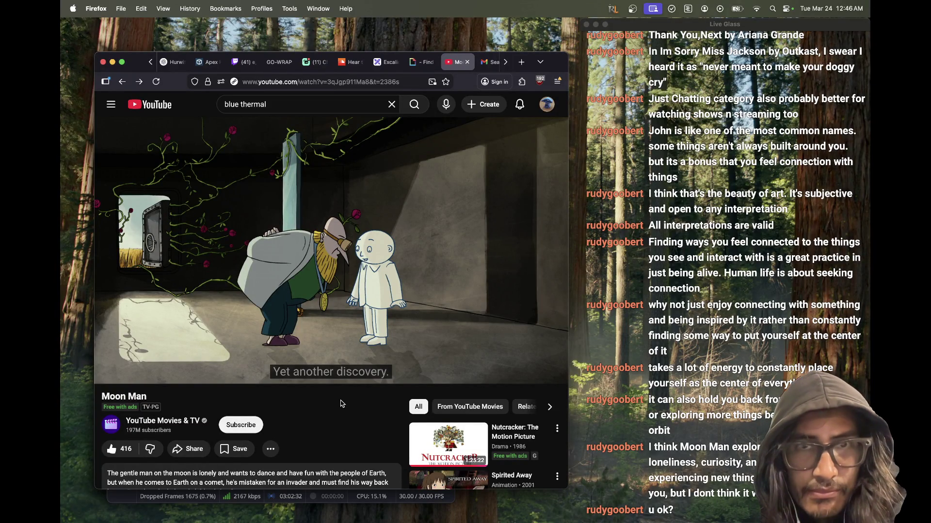
# Switch to the Gmail tab, restore normal zoom, and open the (no subject) conversation
pyautogui.click(486, 65)
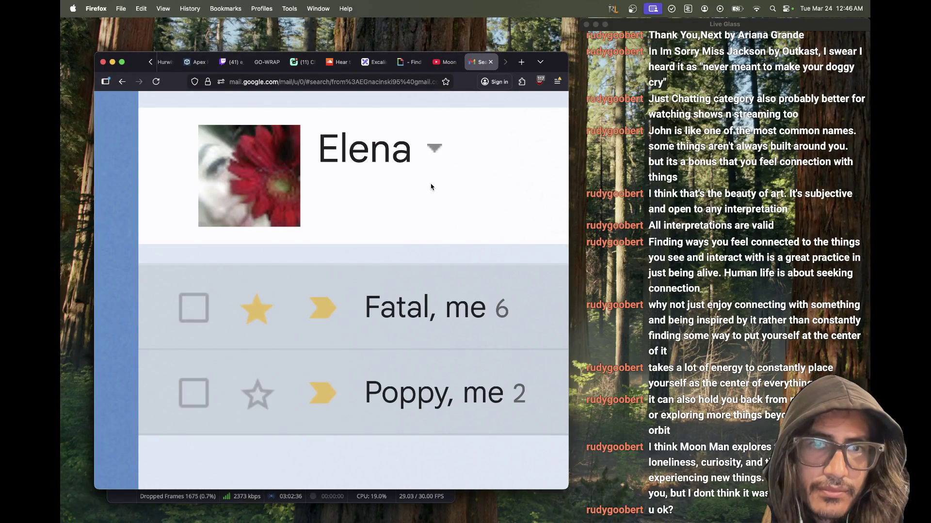
pyautogui.press('super+minus')
pyautogui.press('super+minus')
pyautogui.press('super+minus')
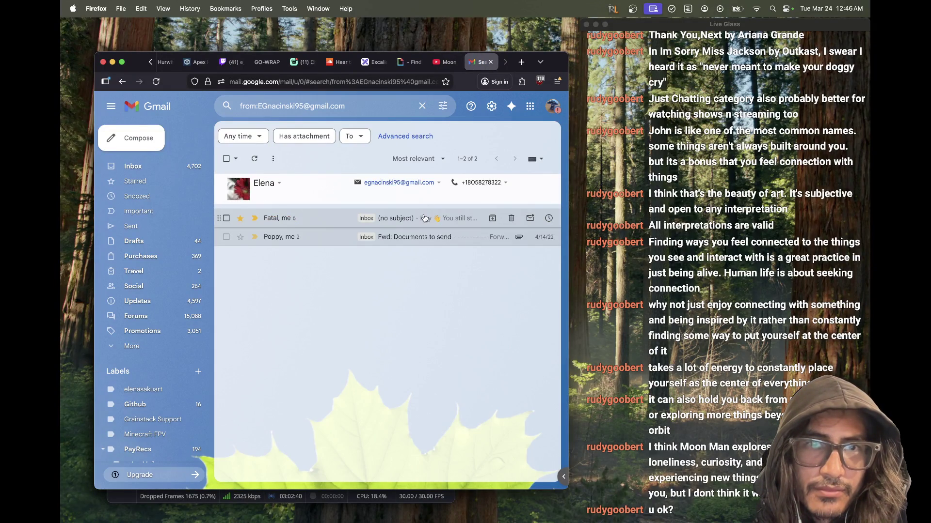
pyautogui.click(423, 217)
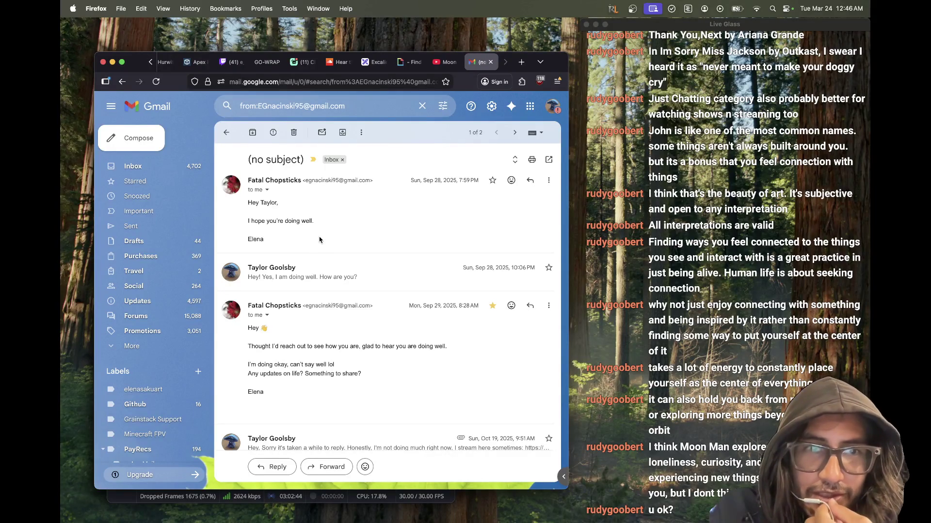
# Expand the Oct 19 reply and preview its attached 'Algernon's Arcana' screenshot full-size
pyautogui.scroll(-2, 383, 309)
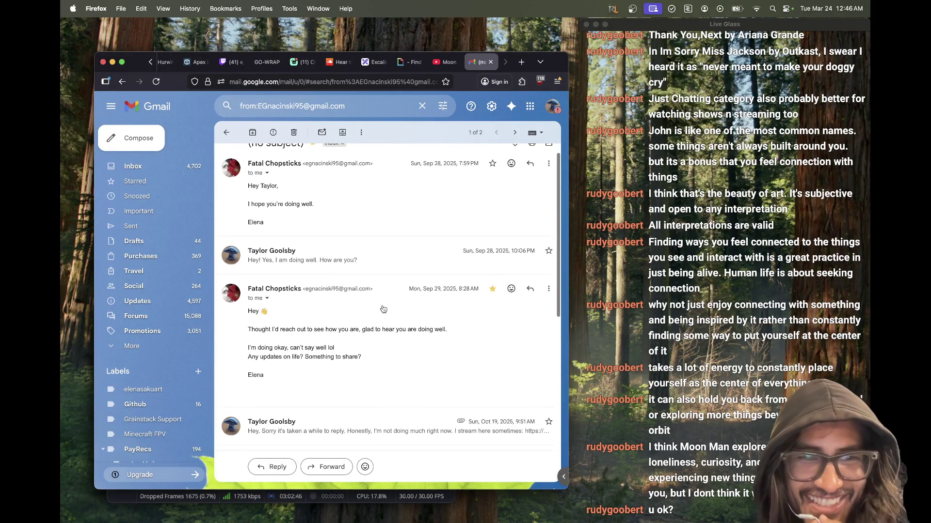
pyautogui.scroll(-5, 383, 310)
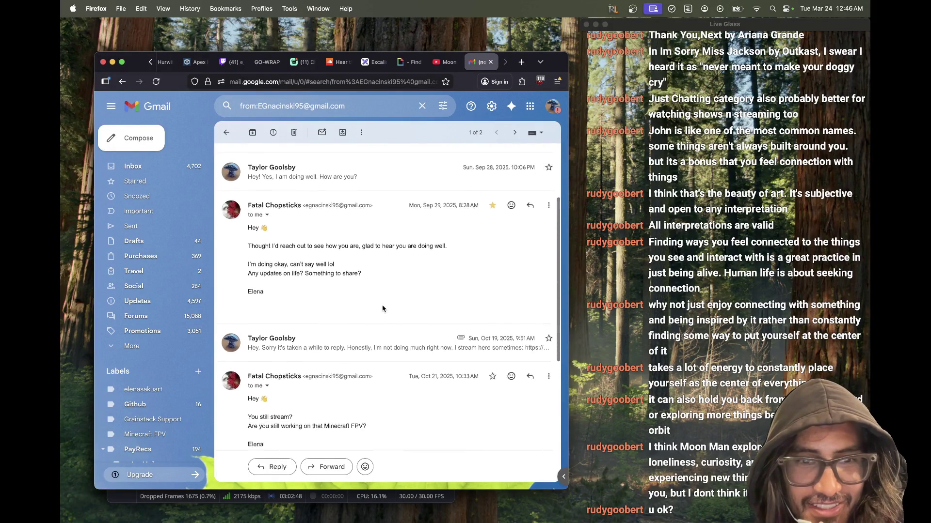
pyautogui.scroll(-2, 383, 308)
pyautogui.click(378, 319)
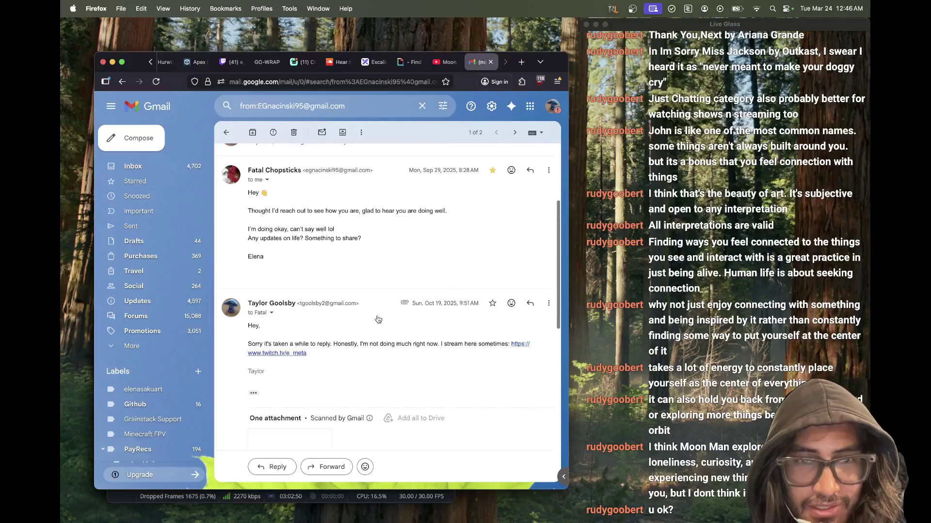
pyautogui.scroll(-3, 379, 339)
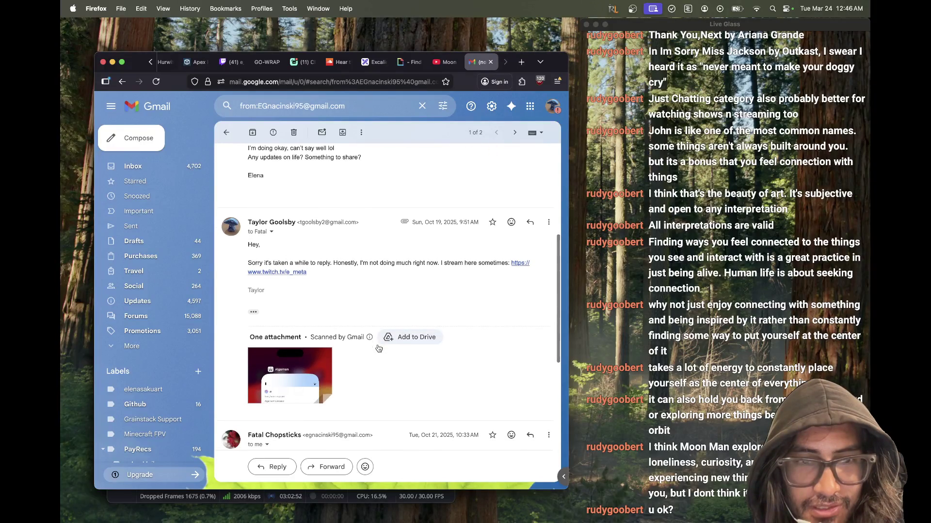
pyautogui.click(377, 349)
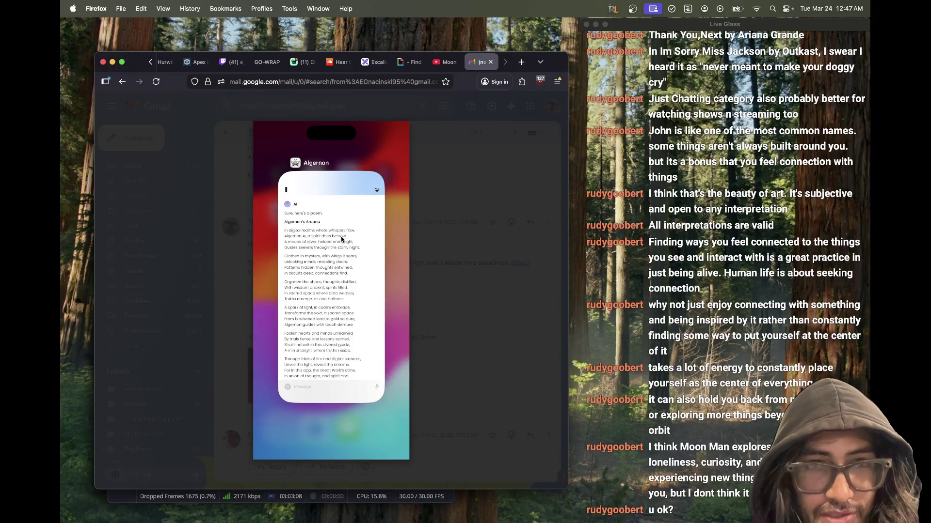
pyautogui.click(292, 155)
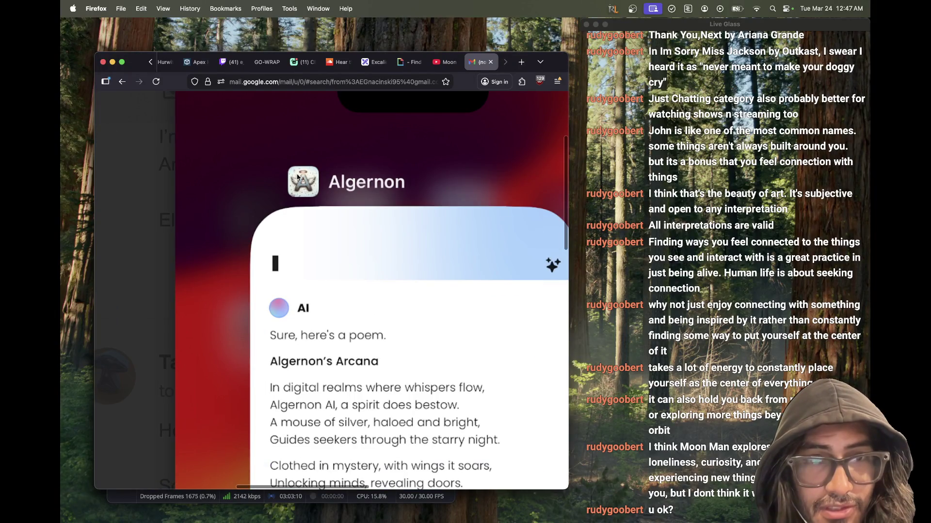
pyautogui.scroll(3, 298, 178)
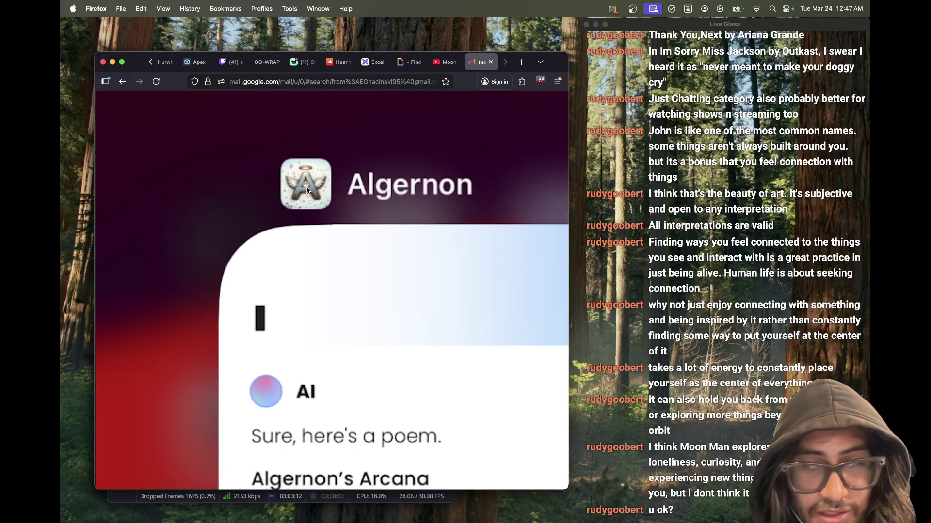
pyautogui.scroll(-5, 307, 190)
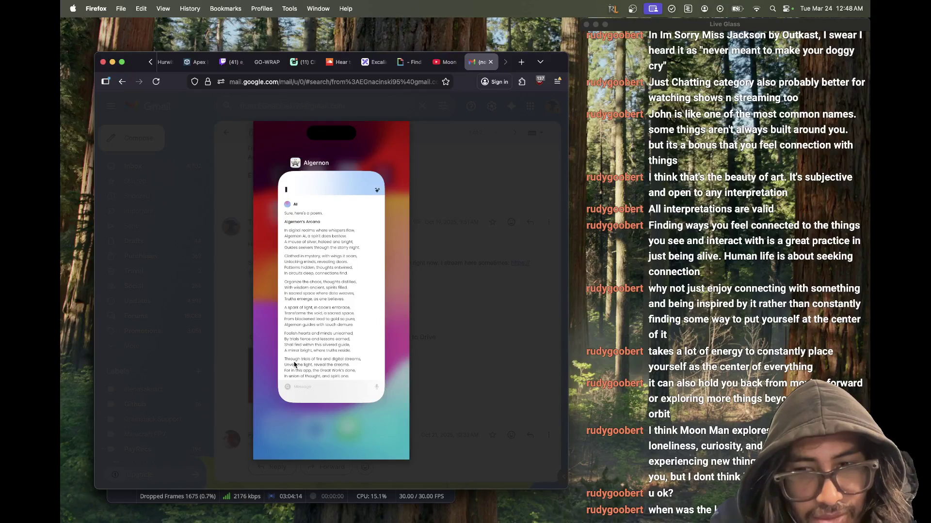
pyautogui.moveTo(419, 383)
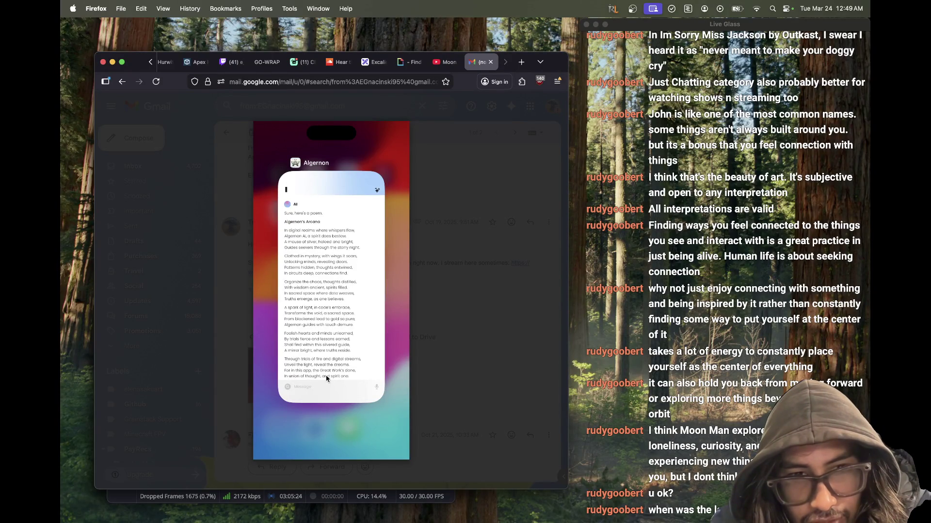
# Close the screenshot preview, scroll the thread, and swipe back to the contact's two search results
pyautogui.click(445, 391)
pyautogui.scroll(-3, 421, 410)
pyautogui.scroll(-5, 420, 410)
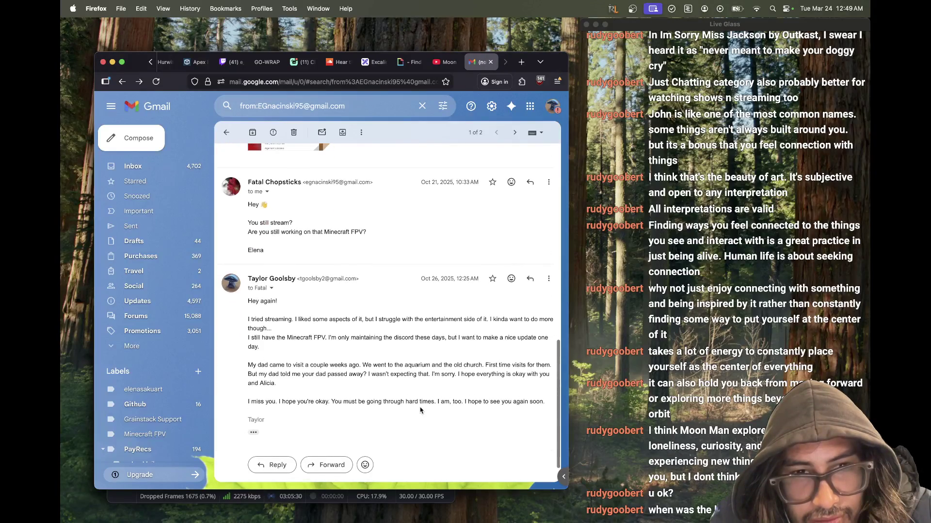
pyautogui.scroll(-2, 419, 407)
pyautogui.scroll(5, 420, 410)
pyautogui.scroll(10, 421, 411)
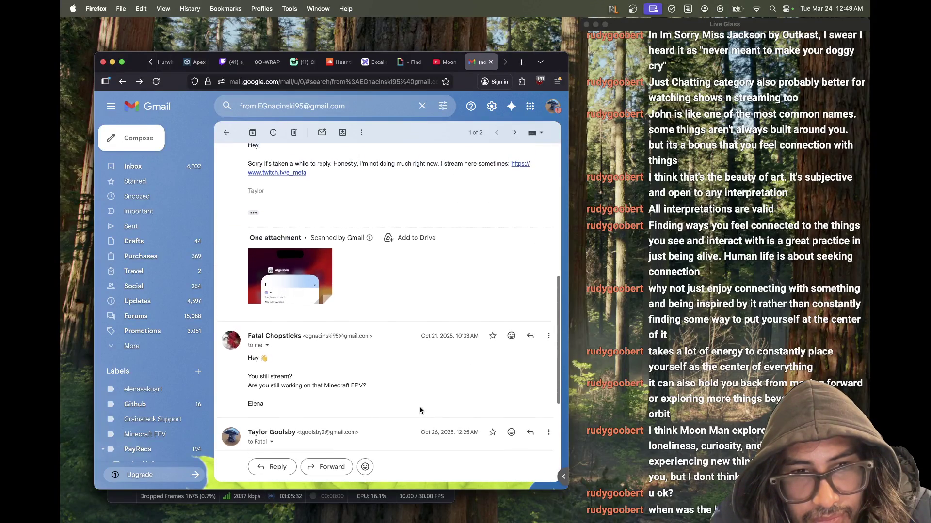
pyautogui.scroll(2, 420, 411)
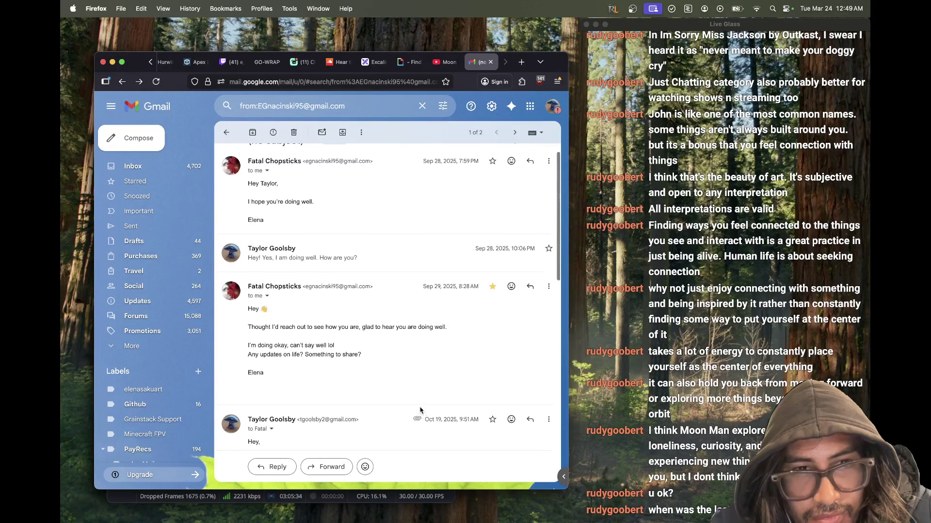
pyautogui.hscroll(-5, 313, 296)
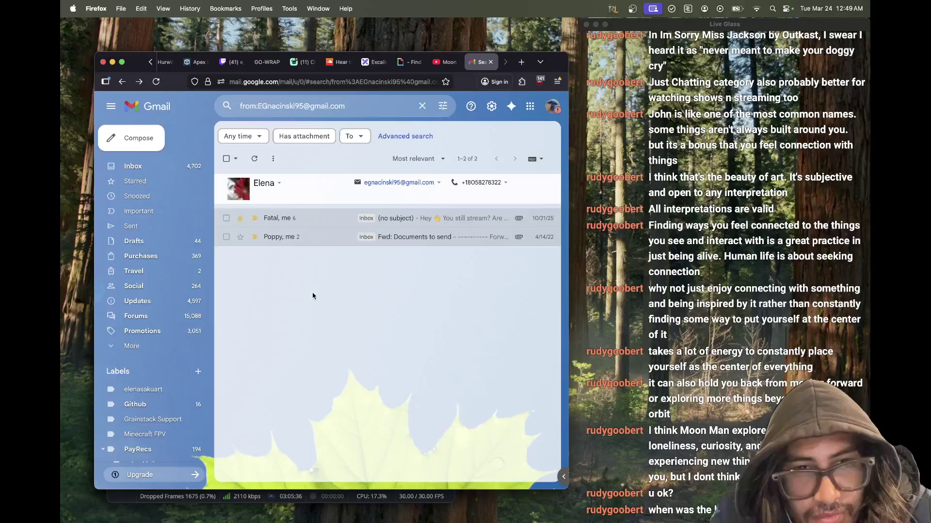
pyautogui.click(347, 242)
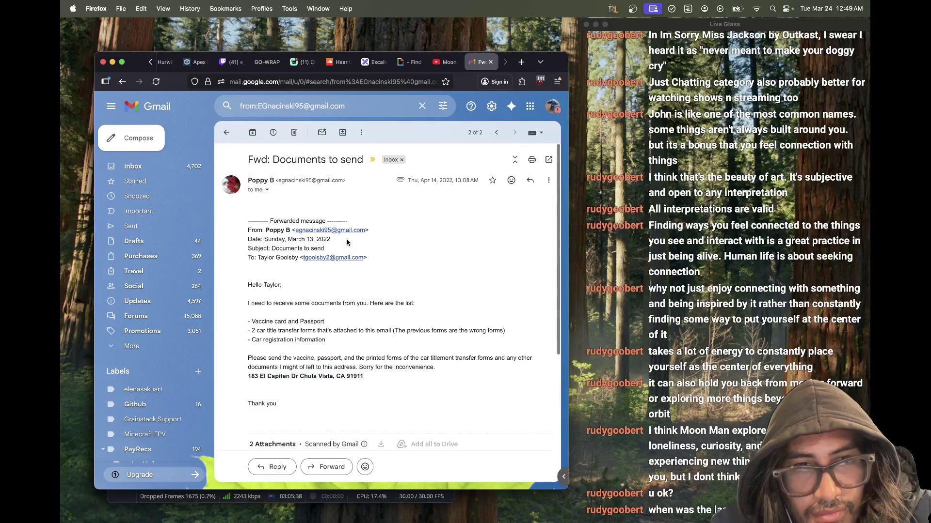
pyautogui.hscroll(-5, 351, 314)
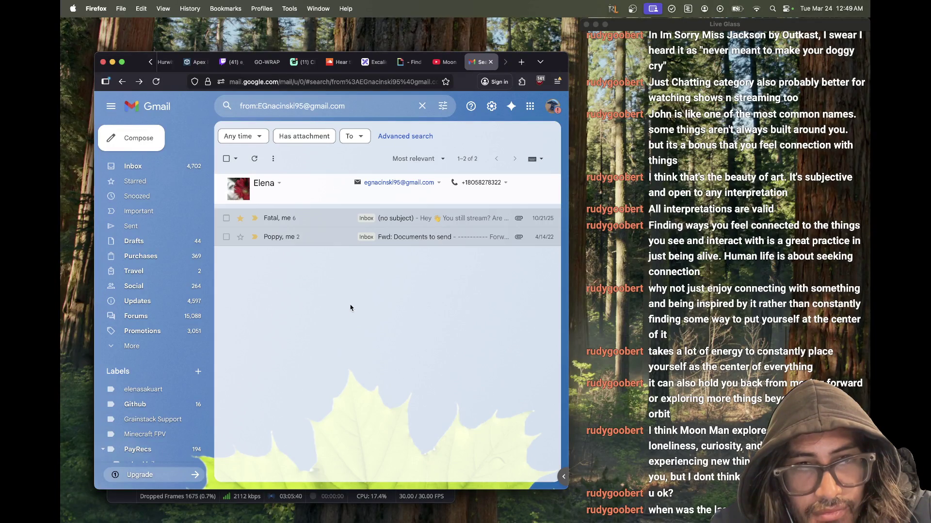
pyautogui.click(338, 239)
pyautogui.scroll(-5, 334, 339)
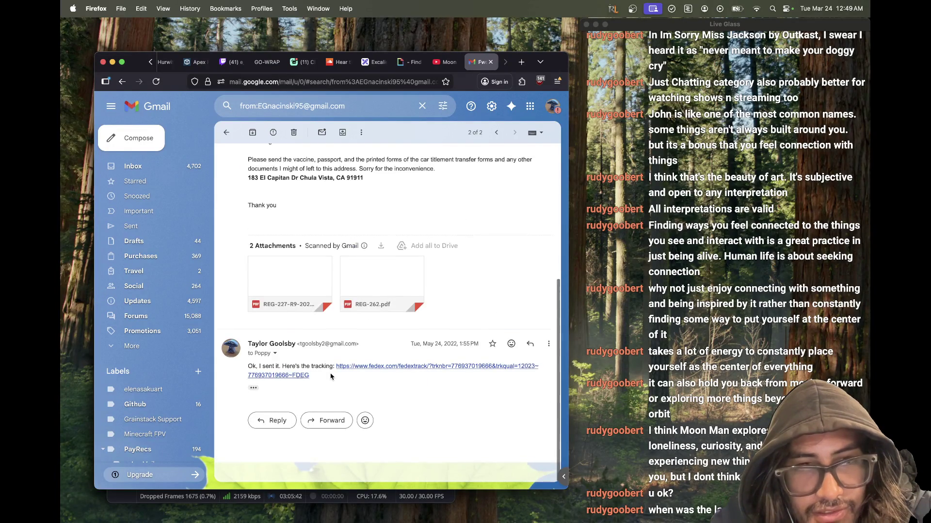
pyautogui.hscroll(-2, 333, 311)
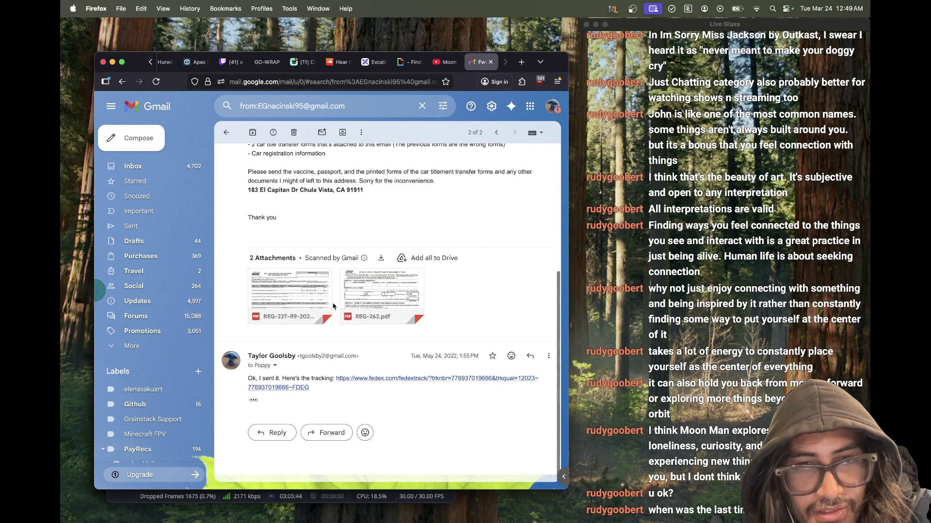
pyautogui.click(315, 295)
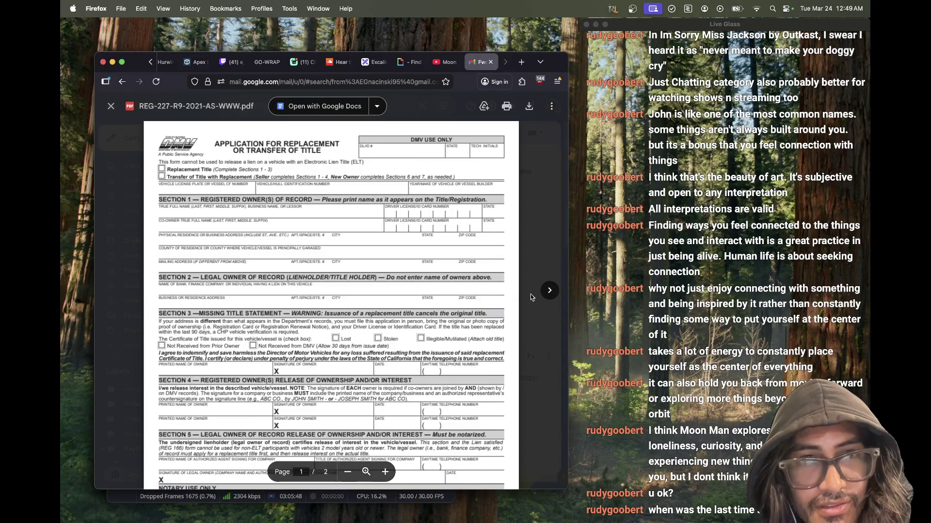
pyautogui.click(549, 292)
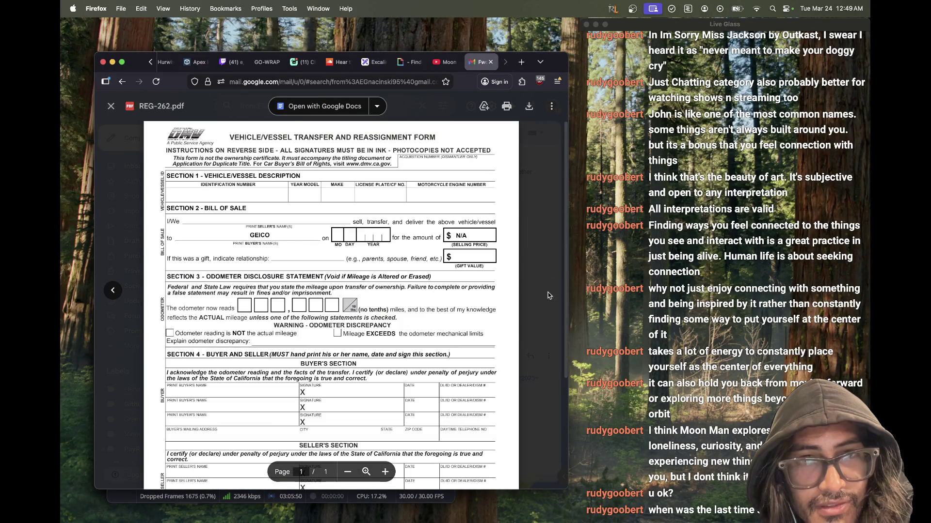
pyautogui.click(538, 325)
pyautogui.press('u')
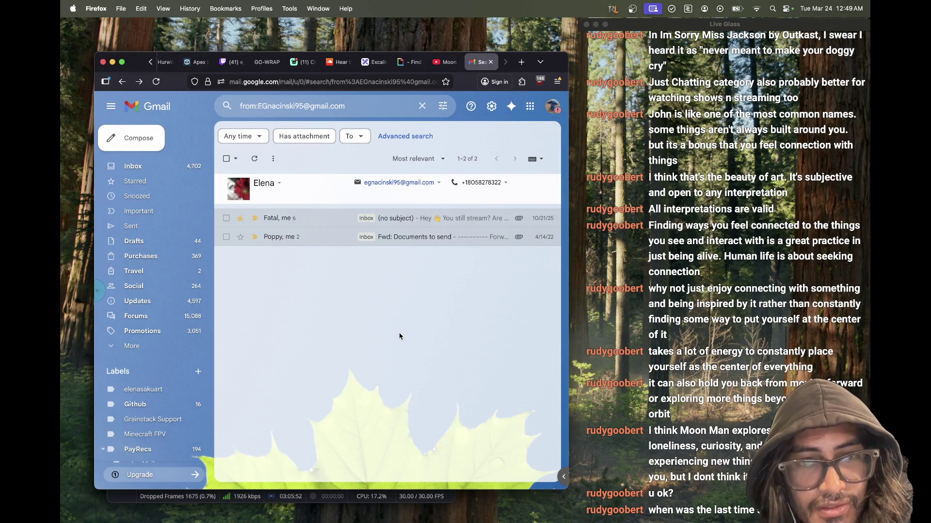
pyautogui.click(445, 62)
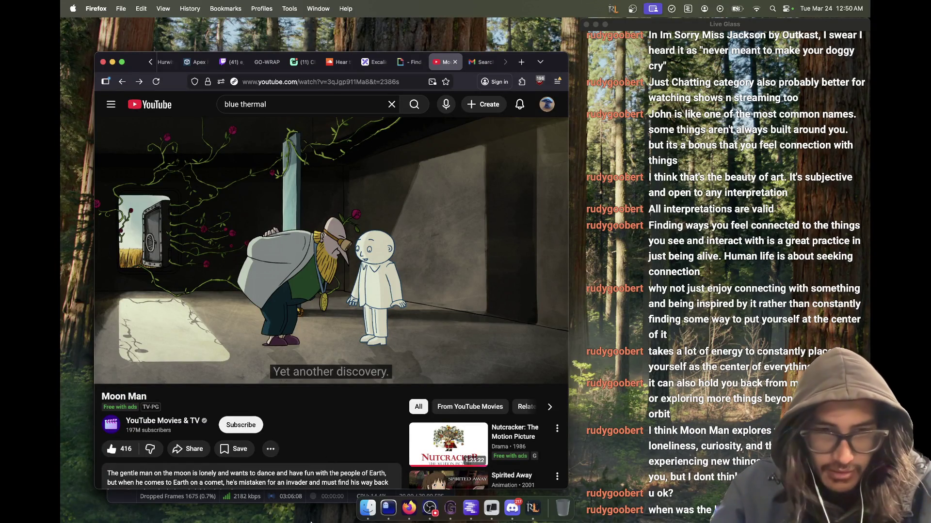
# Open a Finder window showing Recents from the Dock
pyautogui.click(368, 515)
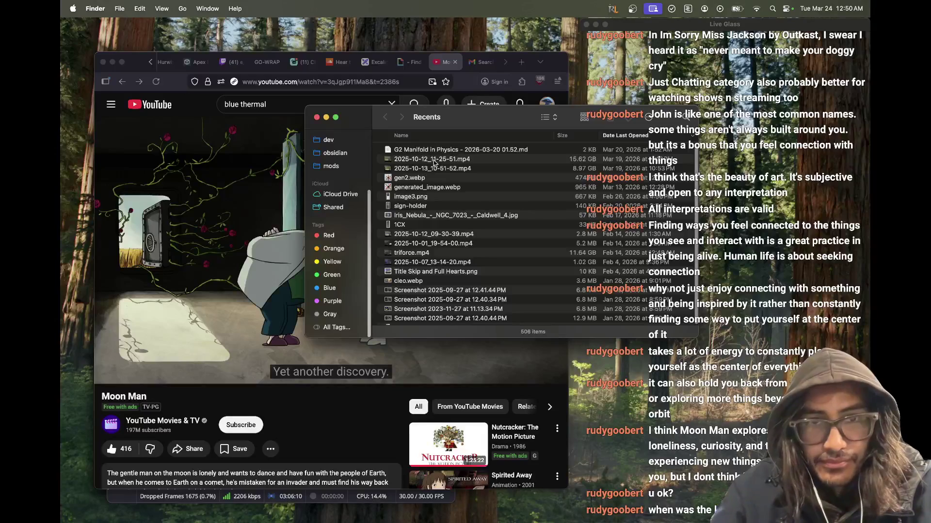
# Move the Finder Recents window further left and scroll through its file list
pyautogui.moveTo(473, 120); pyautogui.dragTo(361, 126)
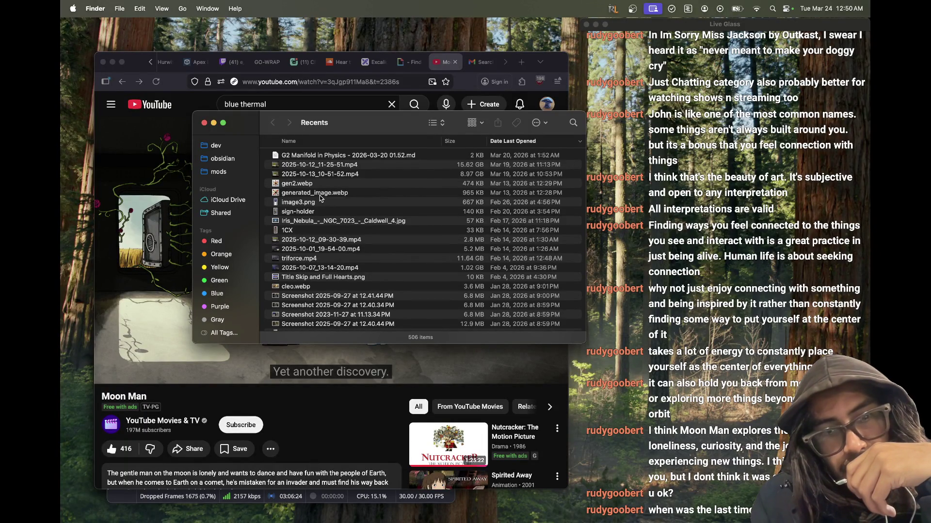
pyautogui.scroll(-5, 327, 226)
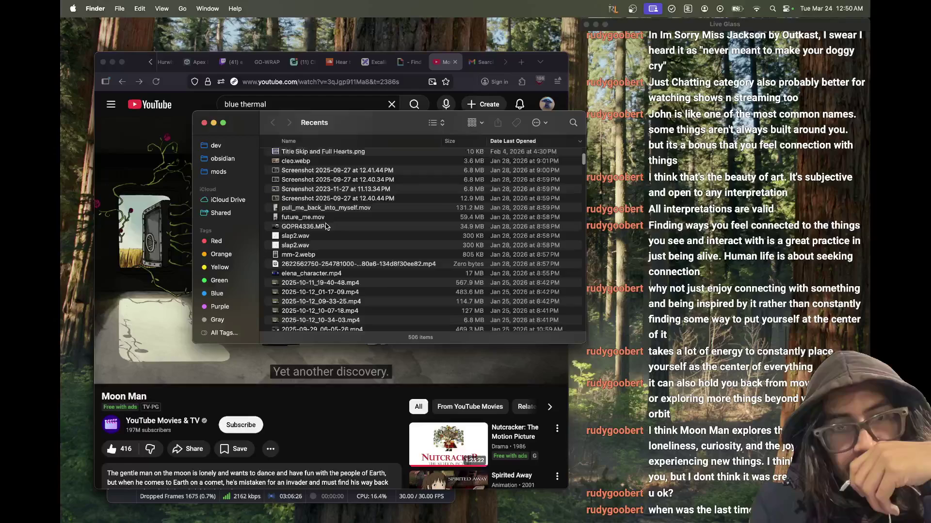
pyautogui.scroll(2, 326, 226)
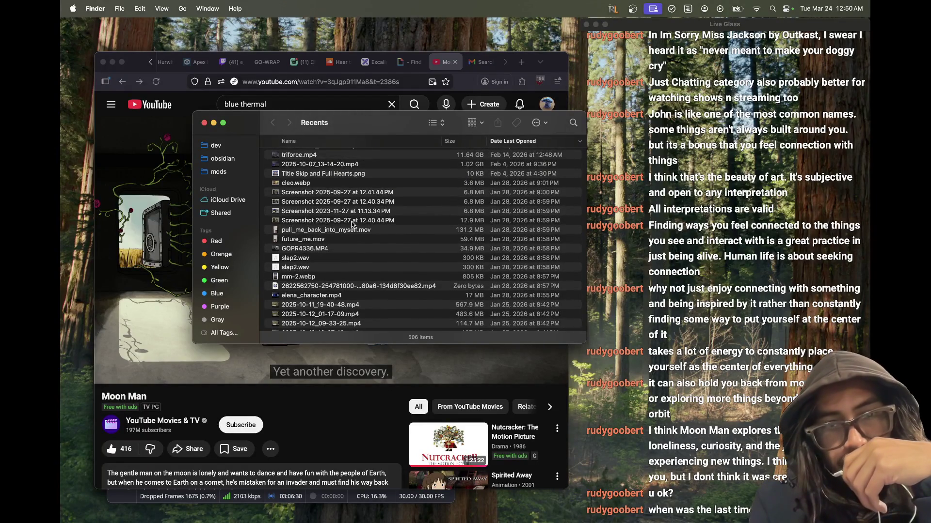
pyautogui.scroll(-2, 352, 224)
pyautogui.scroll(2, 353, 224)
pyautogui.scroll(3, 225, 176)
pyautogui.scroll(1, 225, 176)
# Go to the Desktop folder and open the 2024-03-26 at 19.11.01 simulator screenshot in Preview
pyautogui.click(228, 185)
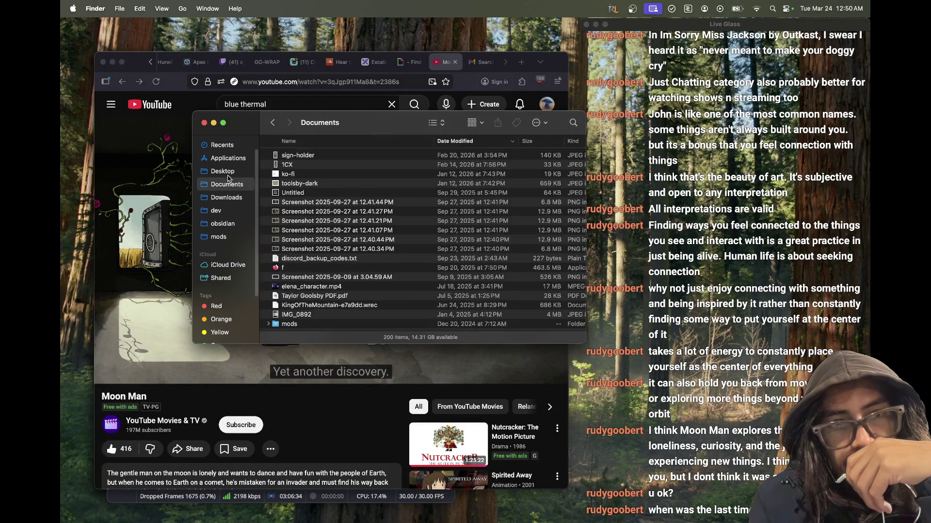
pyautogui.click(229, 173)
pyautogui.scroll(-10, 361, 252)
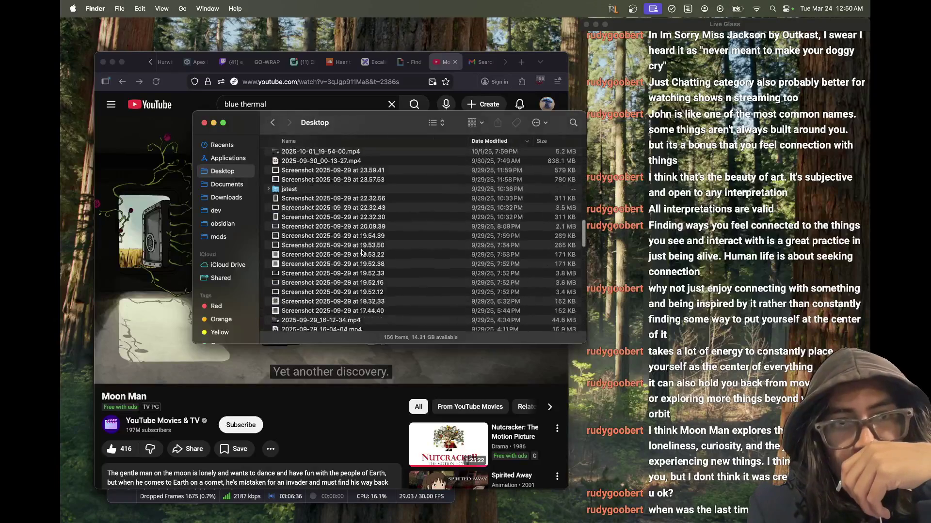
pyautogui.scroll(-15, 361, 250)
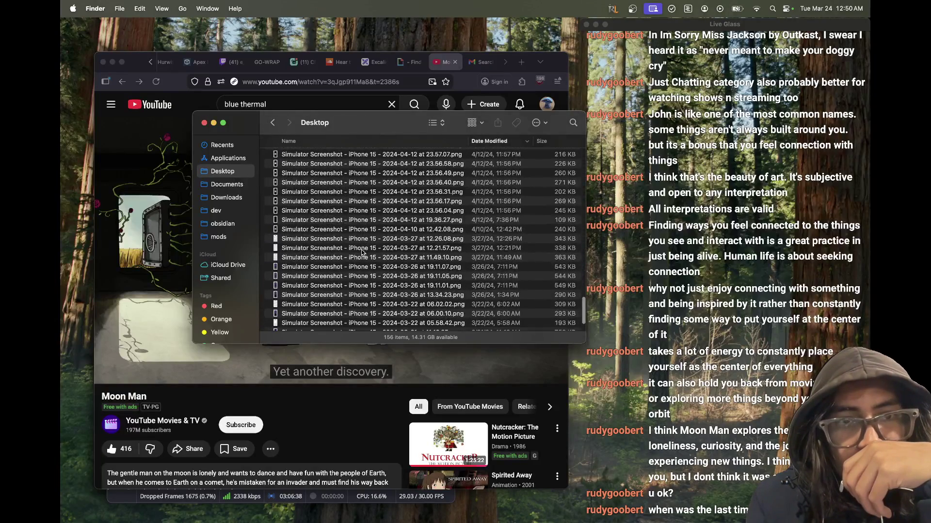
pyautogui.click(306, 286)
pyautogui.doubleClick(304, 286)
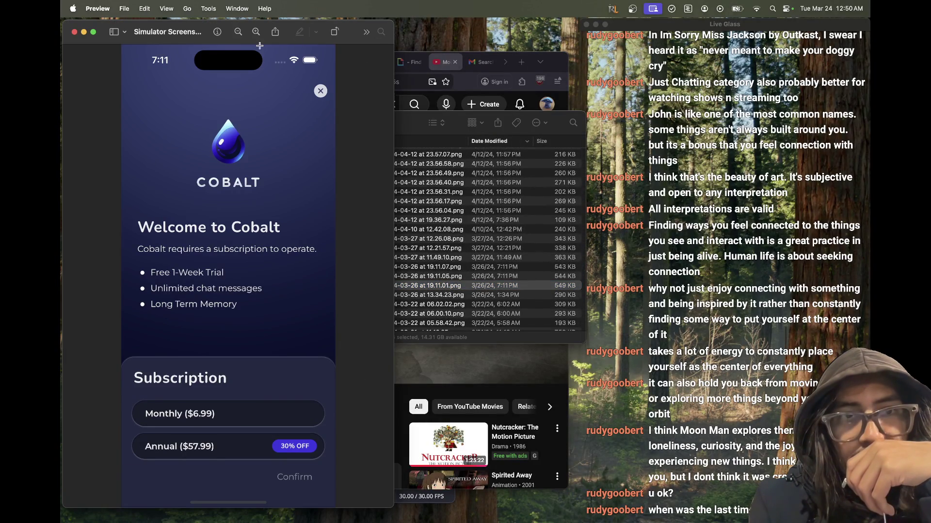
pyautogui.click(74, 32)
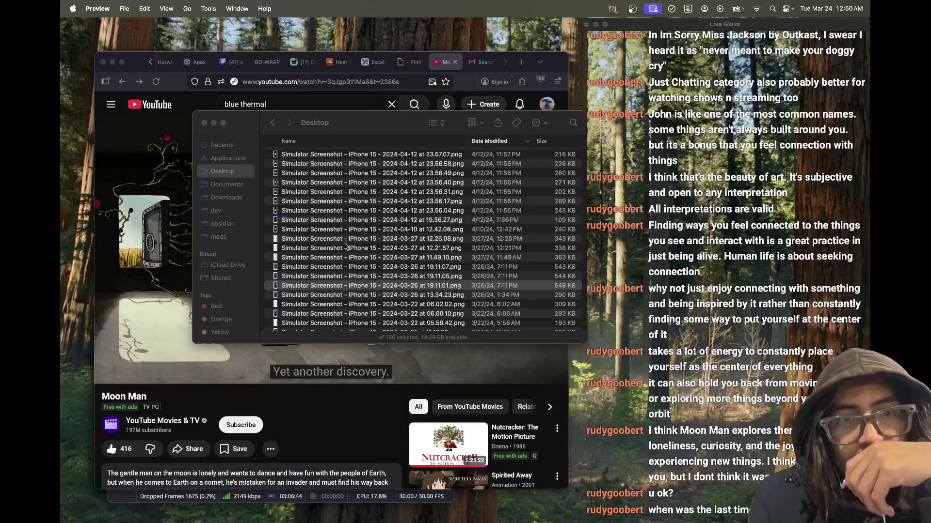
pyautogui.click(308, 286)
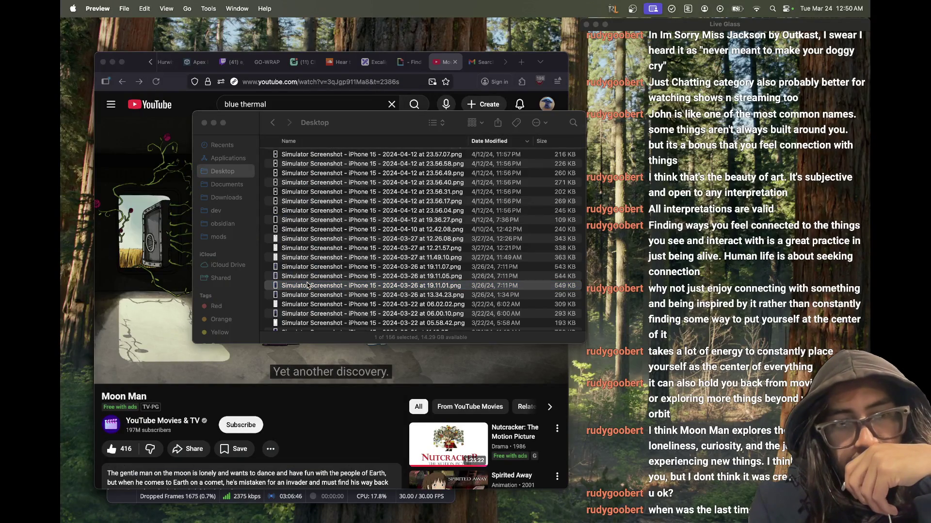
pyautogui.doubleClick(307, 286)
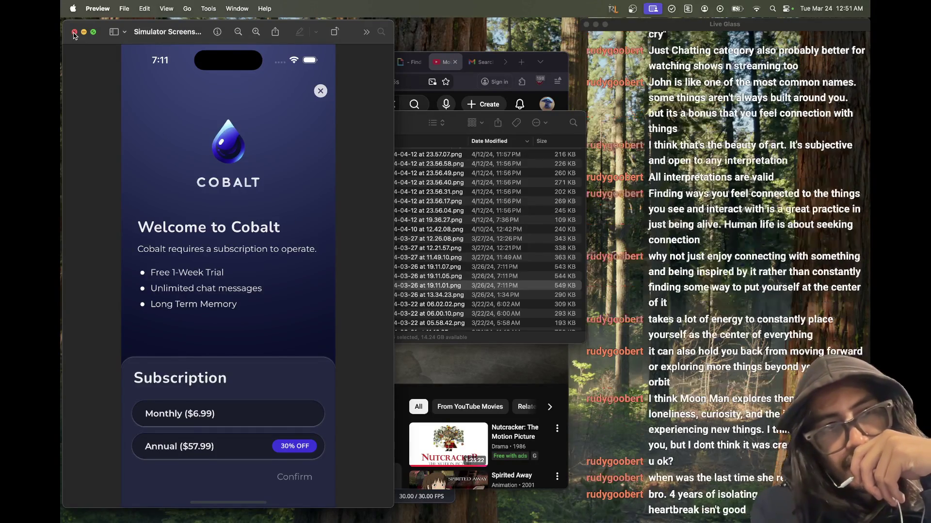
pyautogui.click(74, 32)
pyautogui.scroll(5, 318, 228)
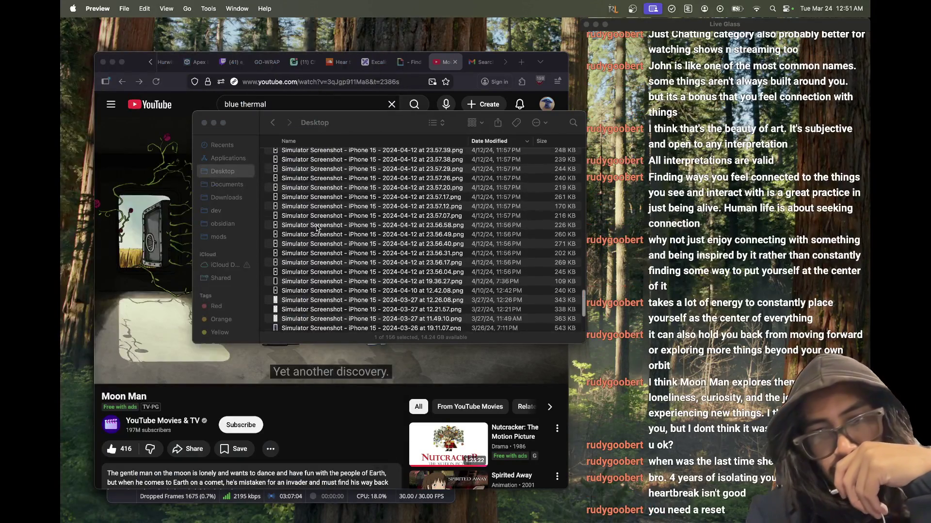
pyautogui.scroll(7, 317, 228)
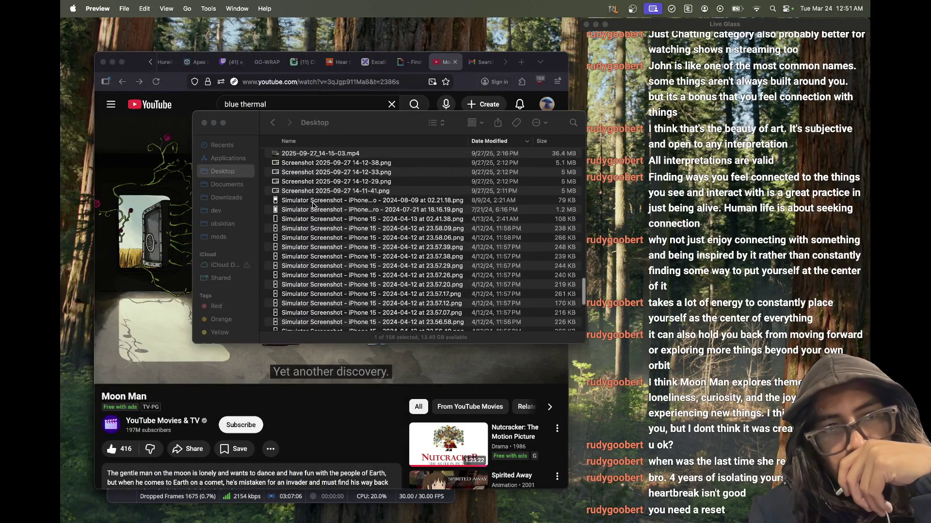
pyautogui.doubleClick(297, 219)
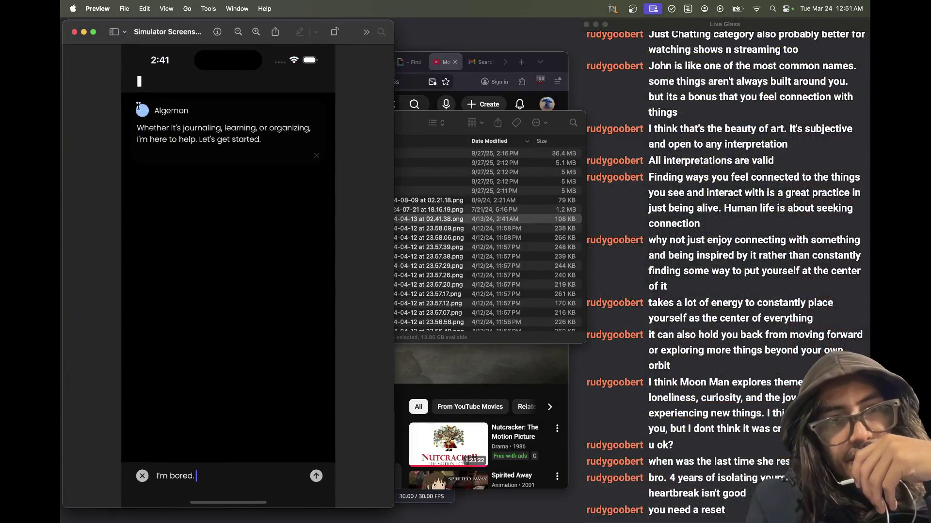
pyautogui.click(74, 32)
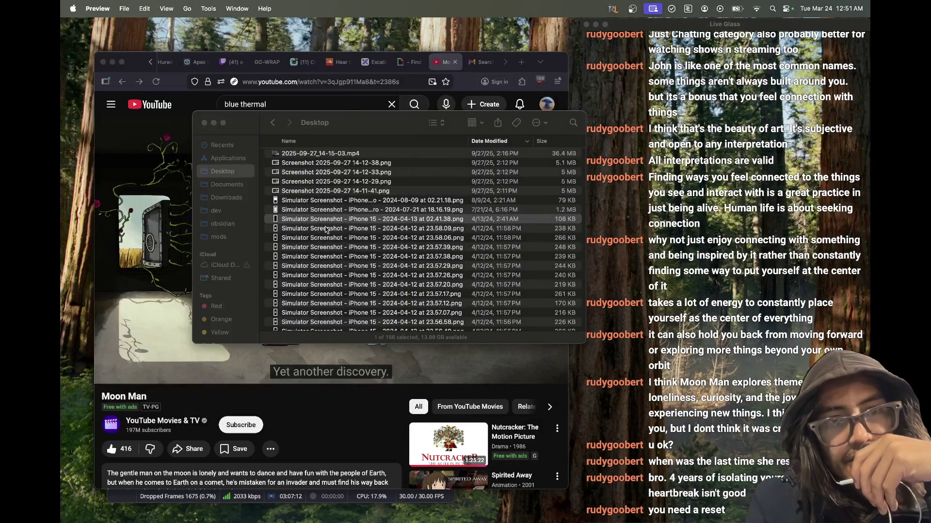
pyautogui.scroll(5, 350, 219)
pyautogui.scroll(-10, 350, 219)
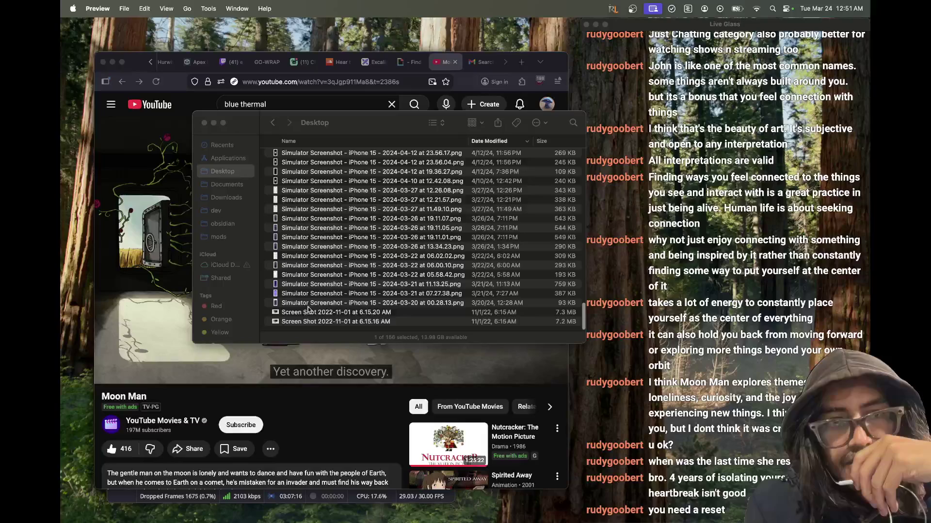
pyautogui.scroll(5, 338, 269)
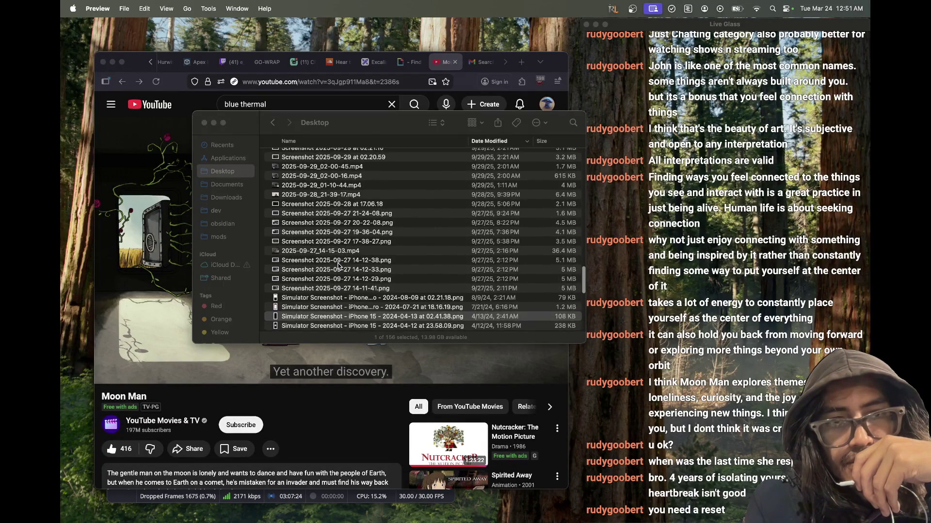
pyautogui.scroll(1, 338, 268)
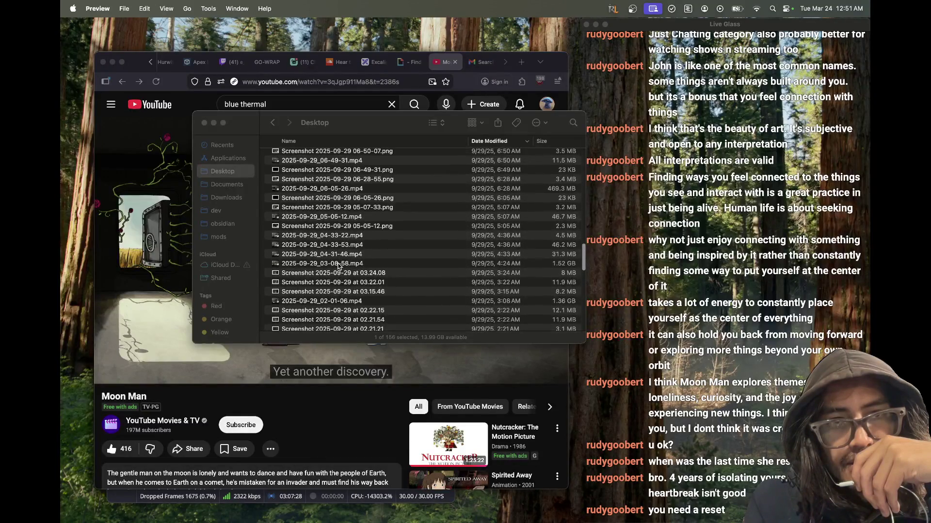
pyautogui.scroll(6, 339, 267)
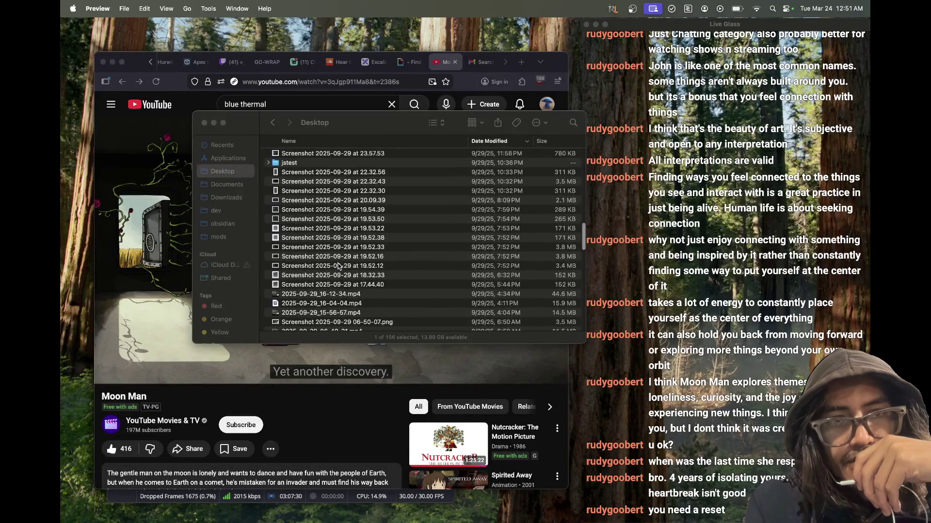
pyautogui.scroll(1, 338, 268)
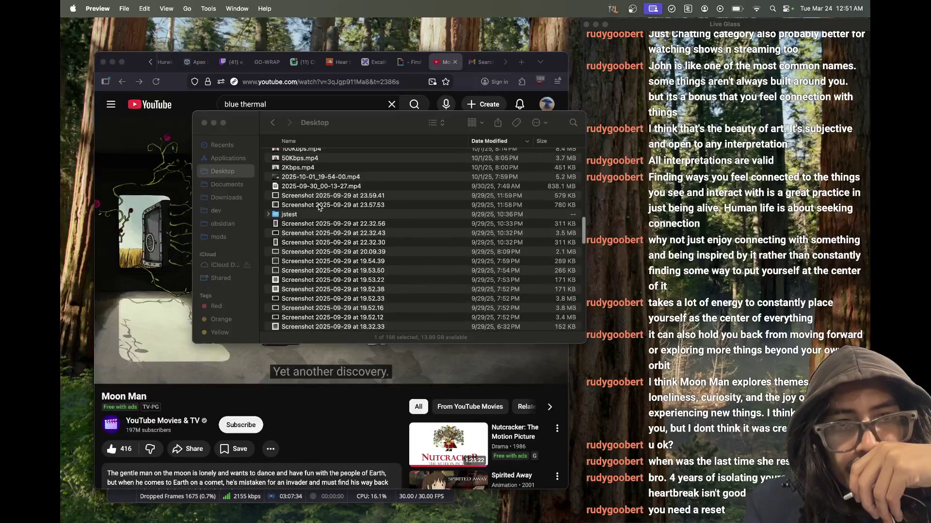
pyautogui.scroll(4, 319, 207)
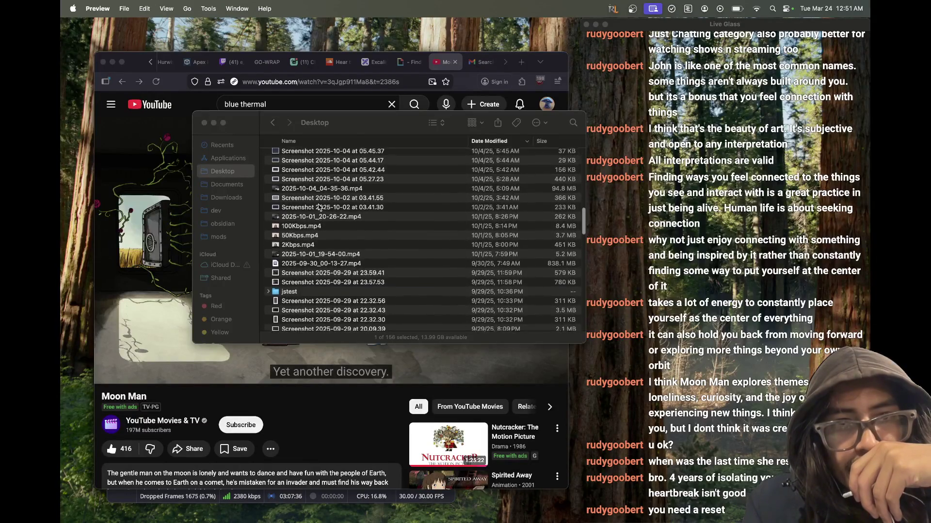
pyautogui.scroll(-10, 319, 207)
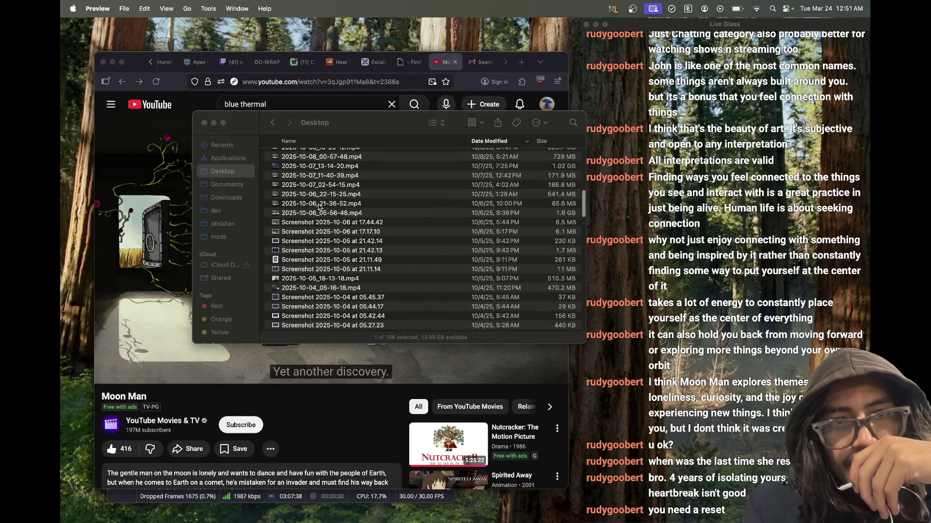
pyautogui.scroll(-6, 319, 207)
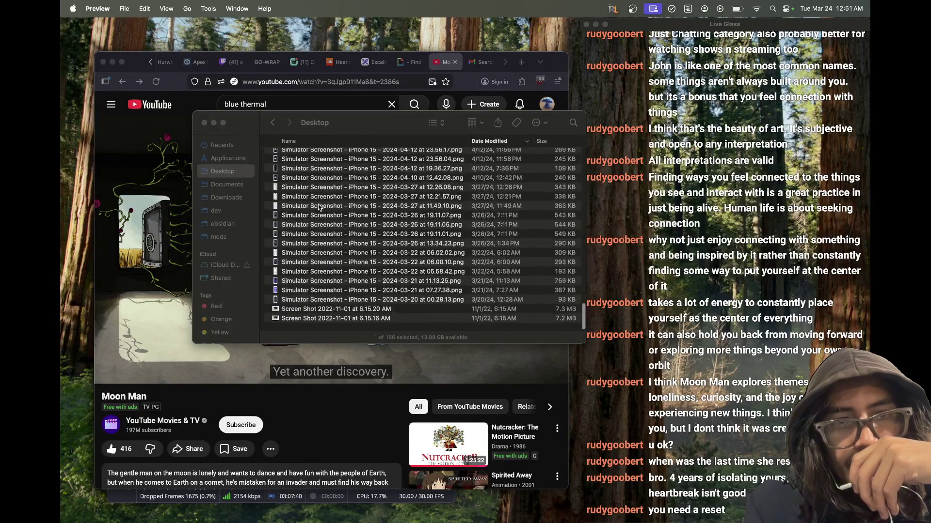
pyautogui.scroll(3, 318, 207)
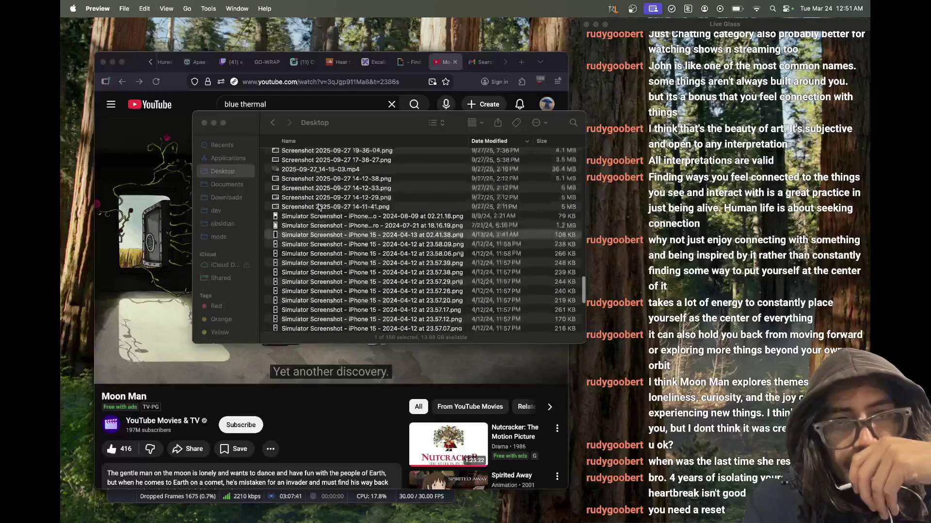
pyautogui.doubleClick(294, 227)
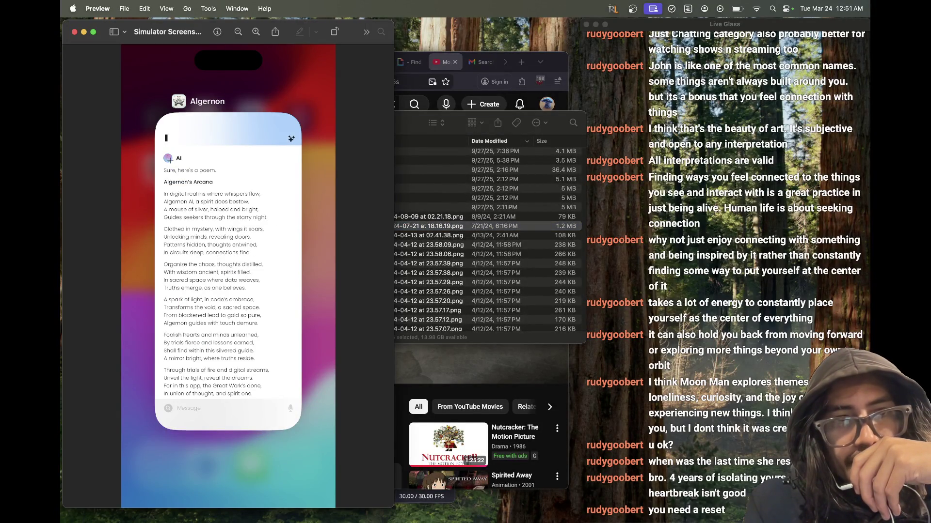
pyautogui.click(74, 33)
pyautogui.scroll(-5, 363, 247)
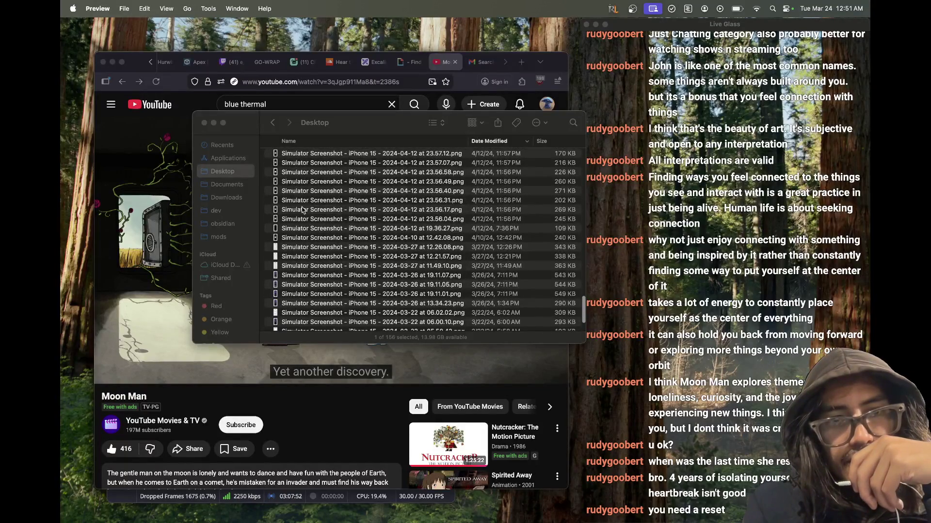
pyautogui.scroll(1, 294, 188)
pyautogui.scroll(-2, 294, 189)
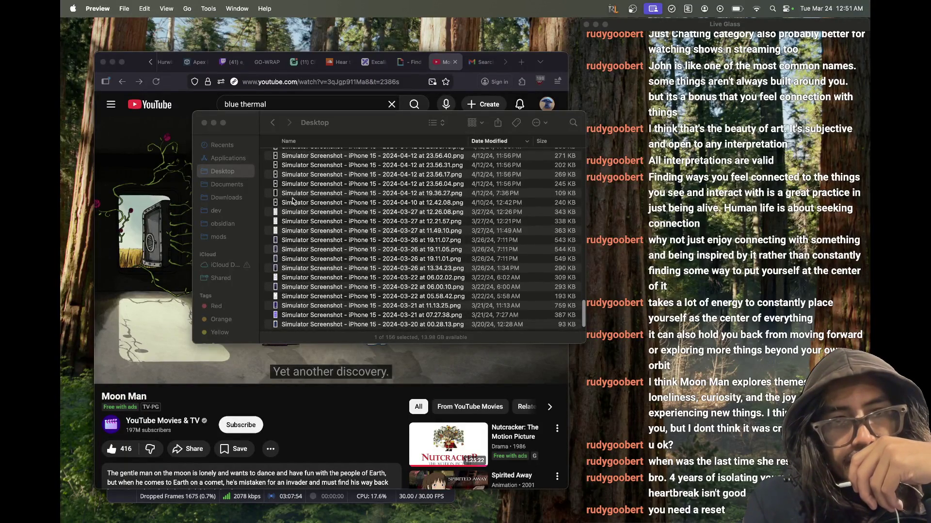
pyautogui.doubleClick(293, 212)
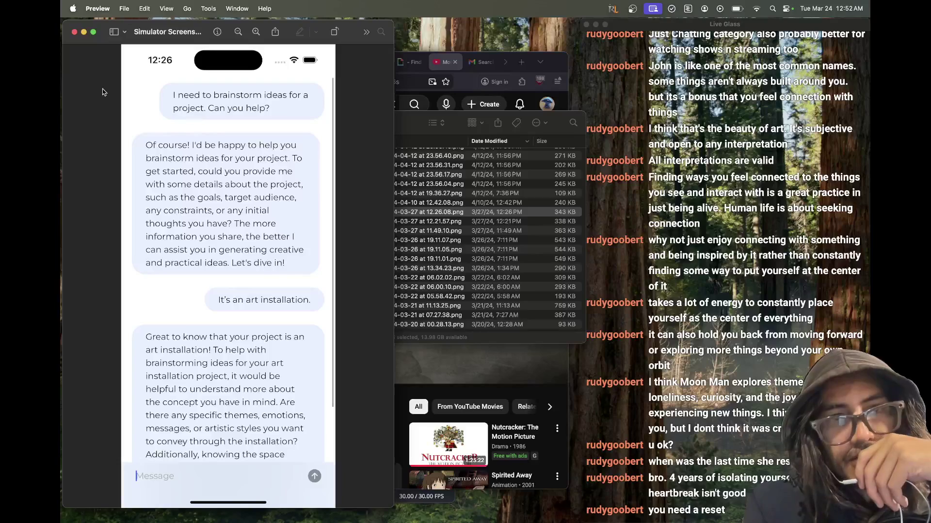
pyautogui.click(74, 32)
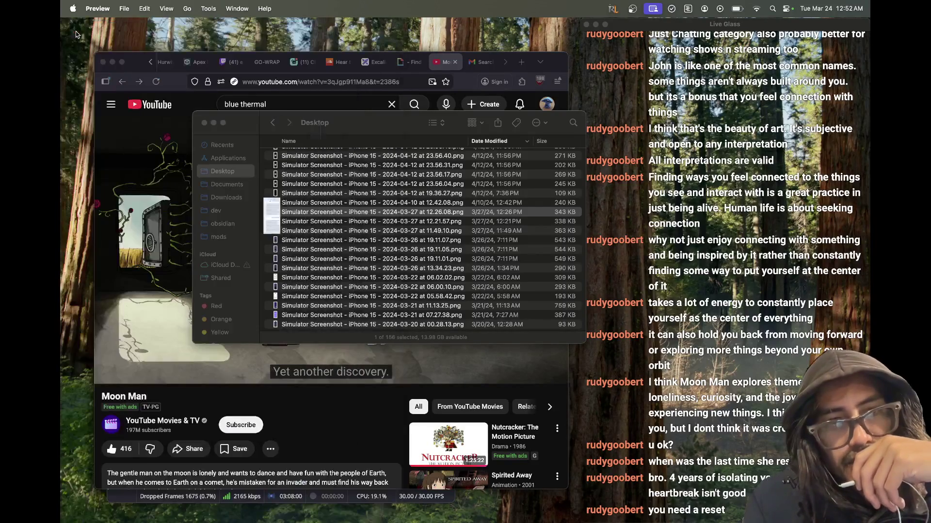
pyautogui.scroll(5, 301, 180)
pyautogui.scroll(3, 300, 180)
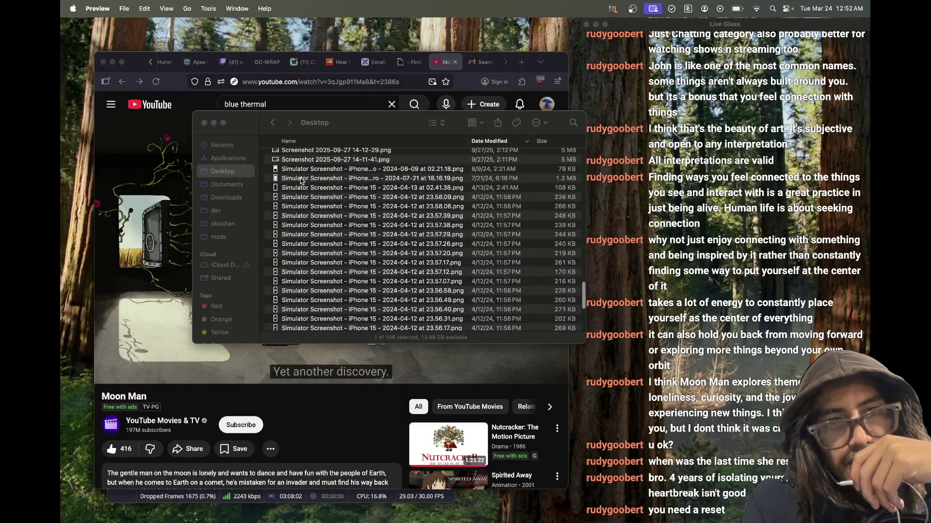
pyautogui.doubleClick(300, 175)
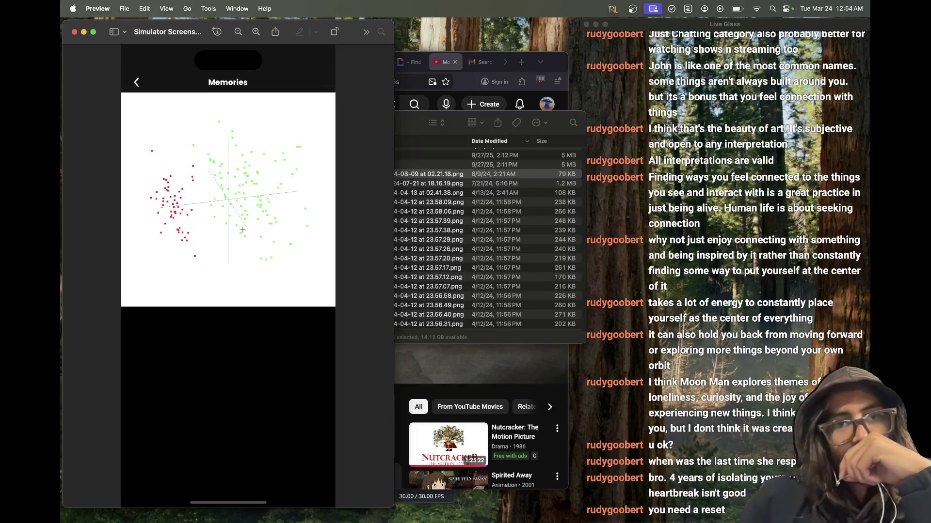
# Step forward through the next three scatter plot screenshots in Preview
pyautogui.press('Down')
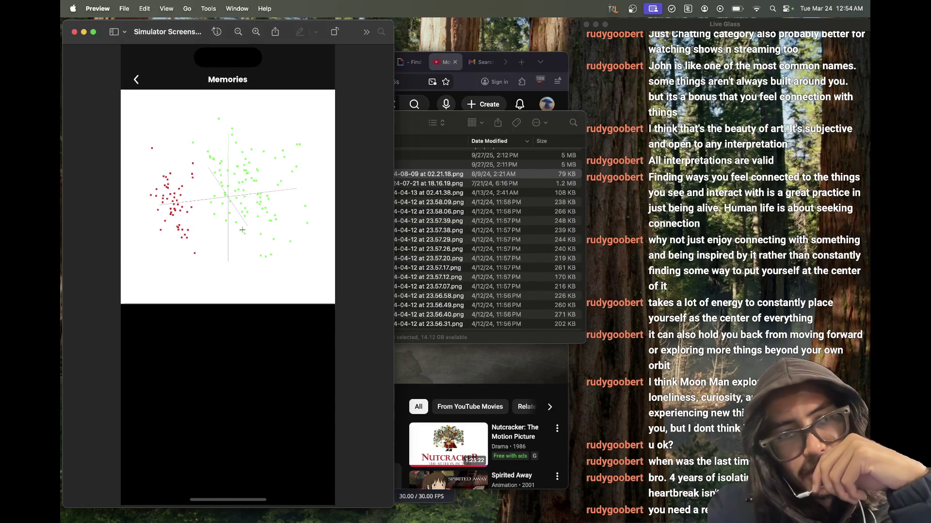
pyautogui.press('Down')
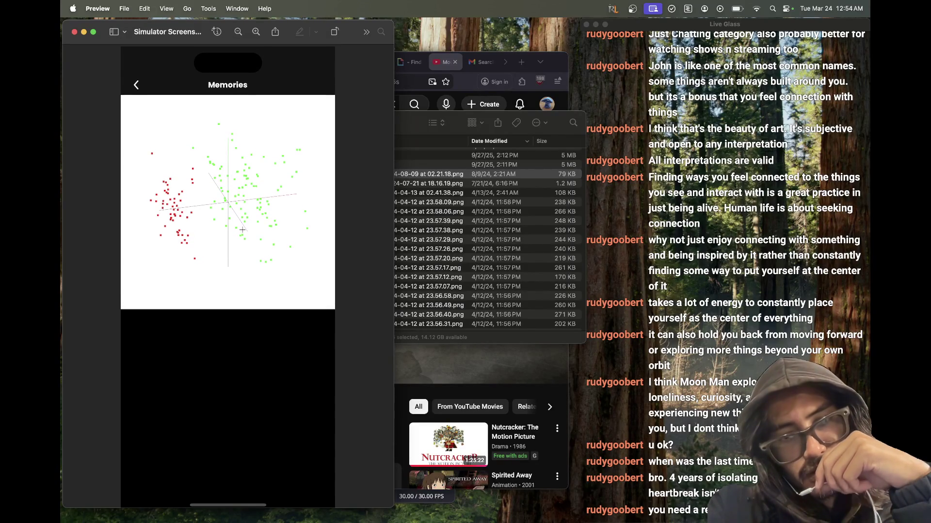
pyautogui.press('Down')
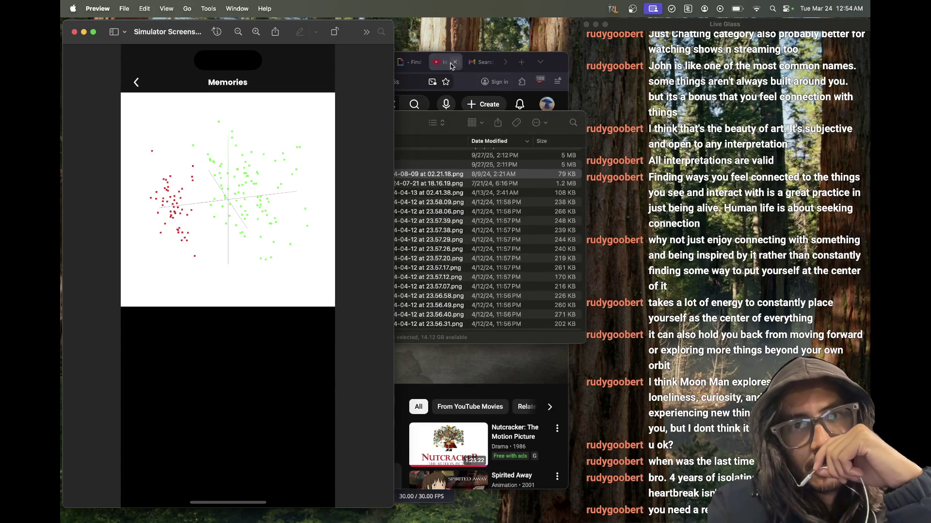
# Bring Firefox forward on the Excalidraw tab and begin panning around the canvas
pyautogui.click(417, 104)
pyautogui.click(376, 68)
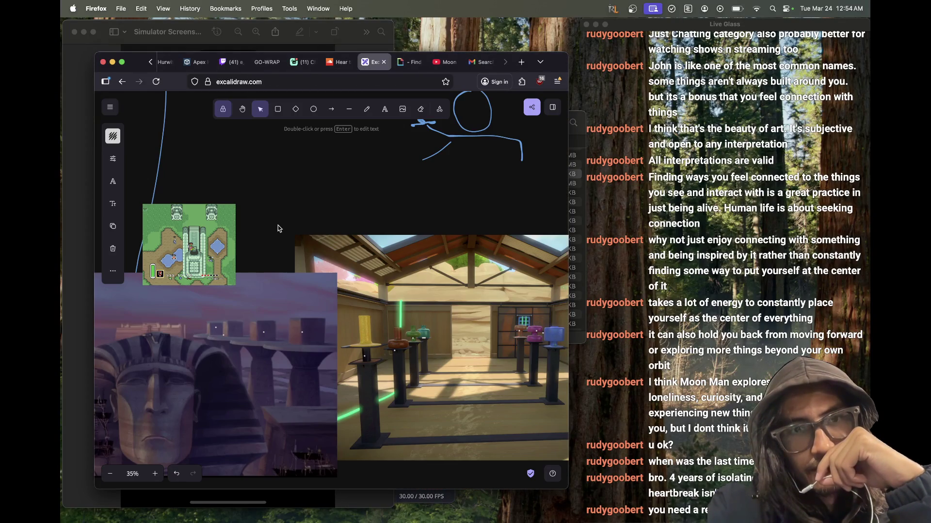
pyautogui.scroll(-5, 326, 233)
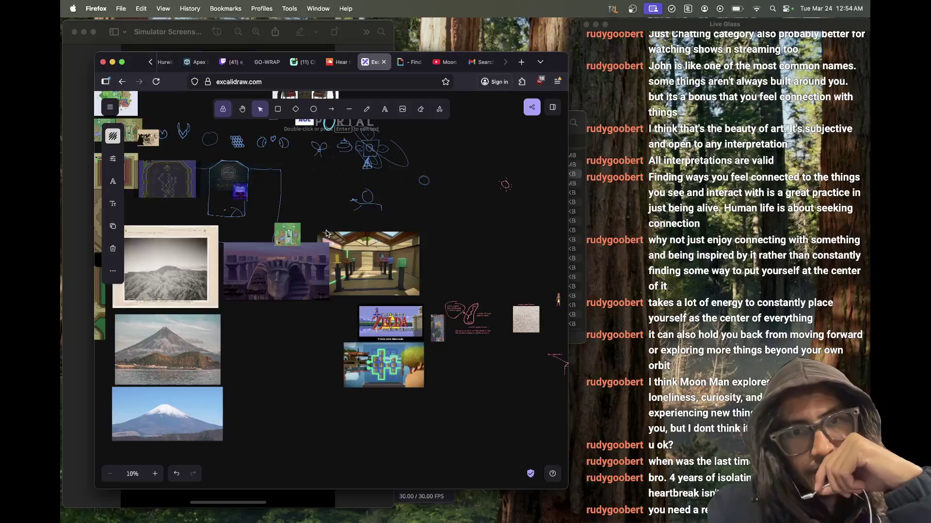
pyautogui.hscroll(-10, 326, 234)
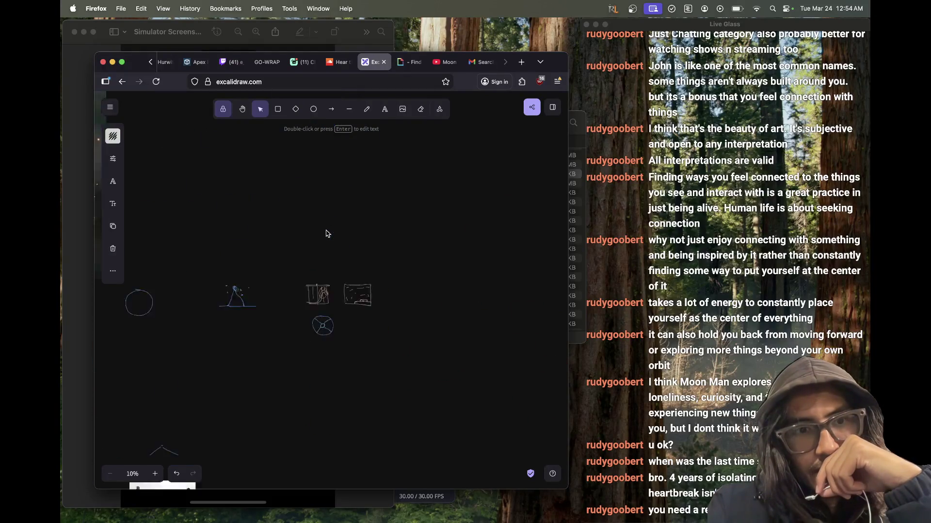
pyautogui.scroll(-10, 326, 234)
pyautogui.hscroll(8, 326, 234)
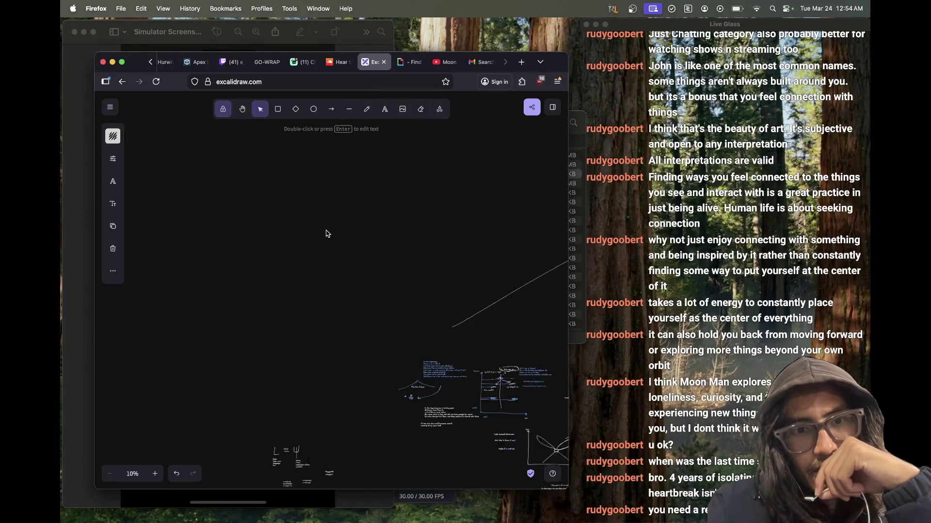
# Pan the canvas to the 'A New Kind of Computer' notes and the round iris flower image
pyautogui.hscroll(10, 328, 233)
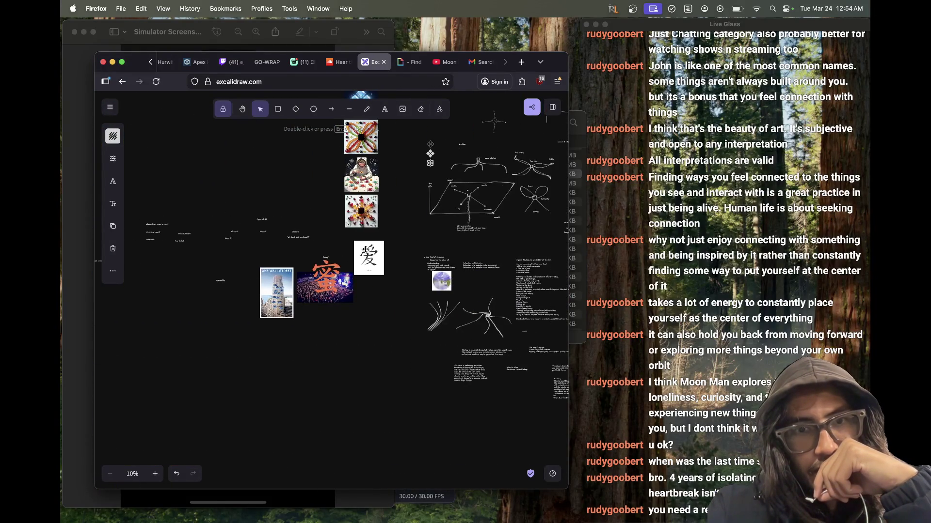
pyautogui.hscroll(3, 364, 250)
pyautogui.scroll(10, 361, 312)
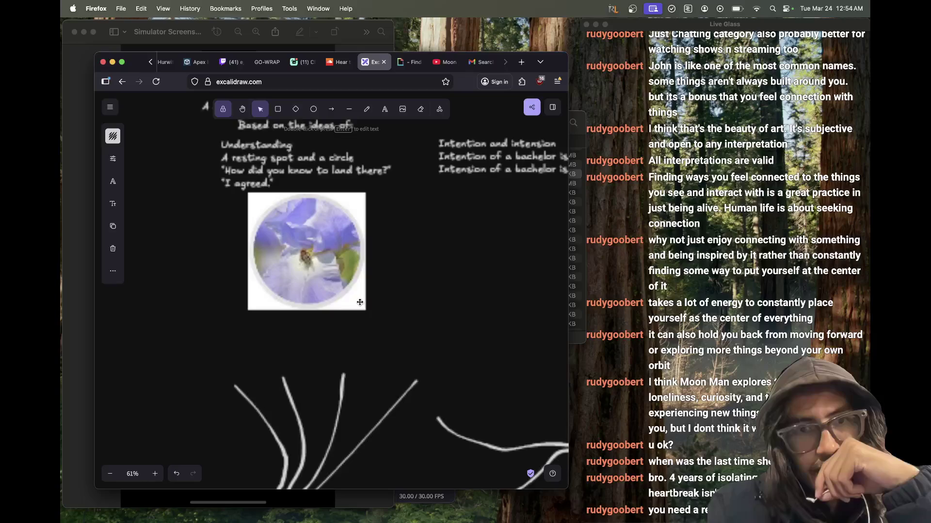
pyautogui.scroll(-3, 311, 267)
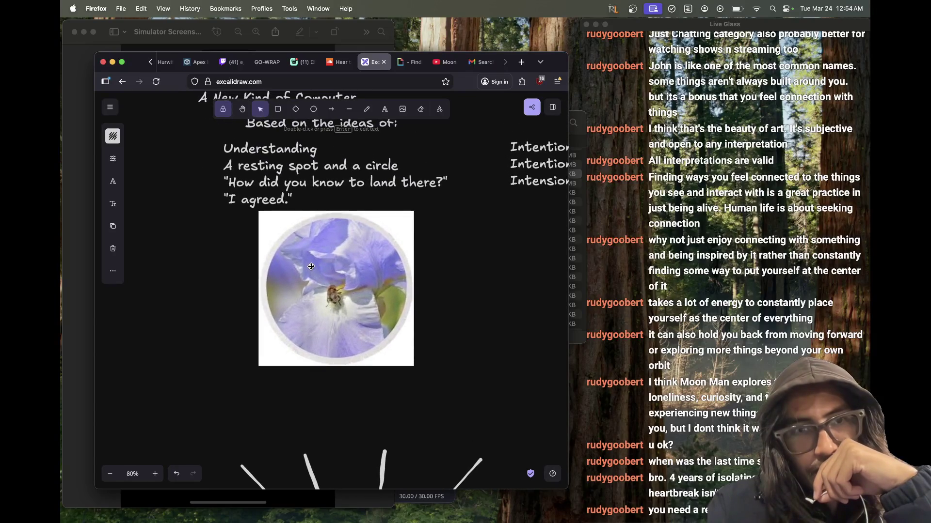
pyautogui.scroll(-1, 337, 297)
pyautogui.hscroll(5, 337, 298)
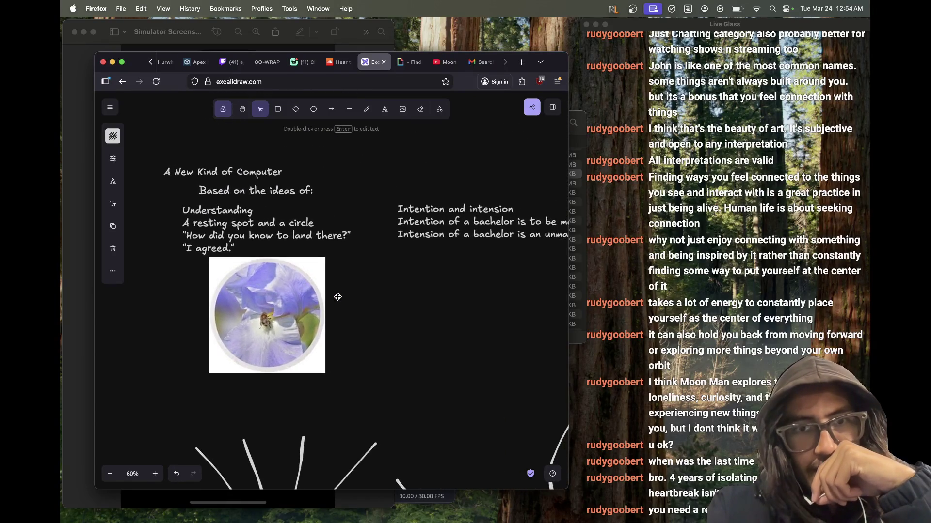
pyautogui.hscroll(1, 338, 297)
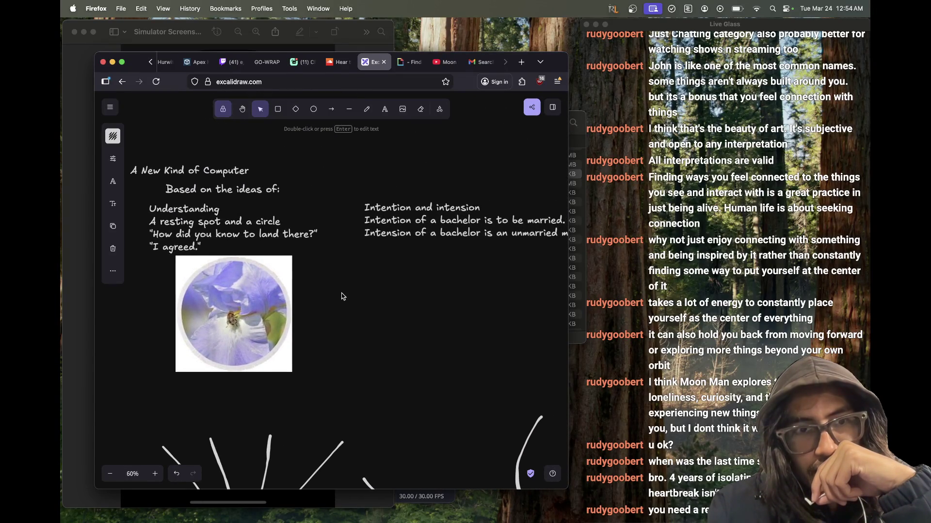
pyautogui.scroll(-3, 348, 293)
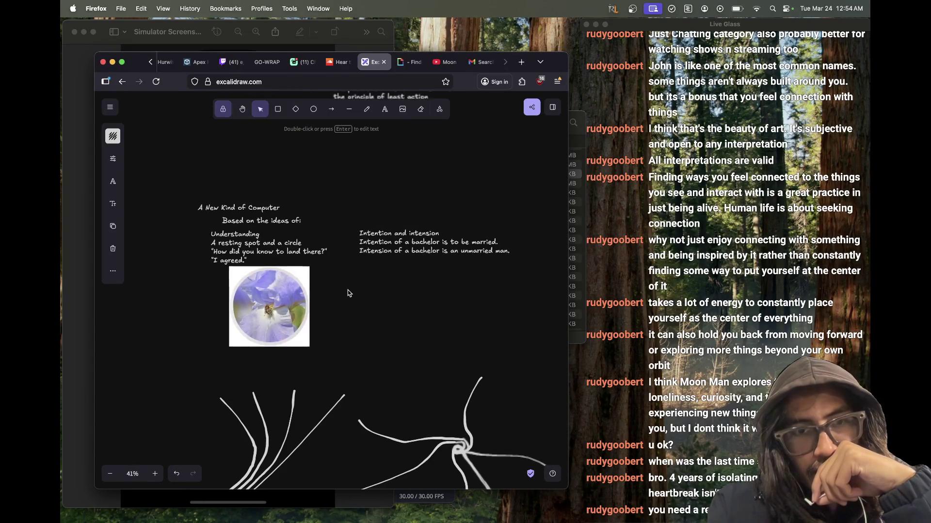
pyautogui.scroll(3, 348, 292)
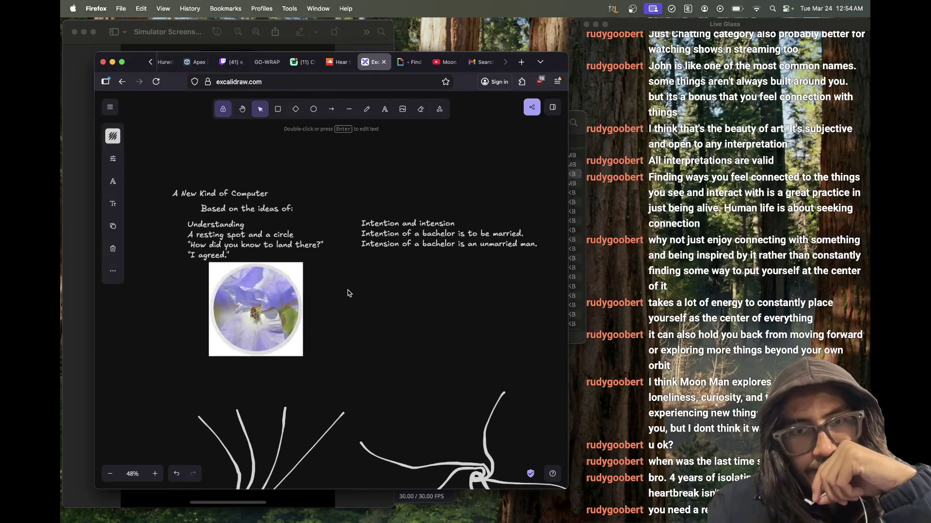
pyautogui.hscroll(2, 347, 292)
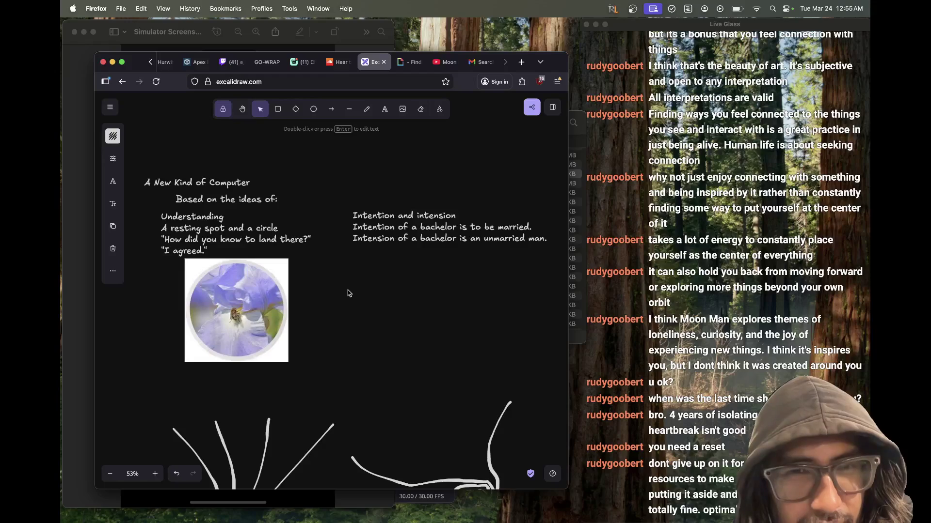
pyautogui.scroll(-3, 347, 290)
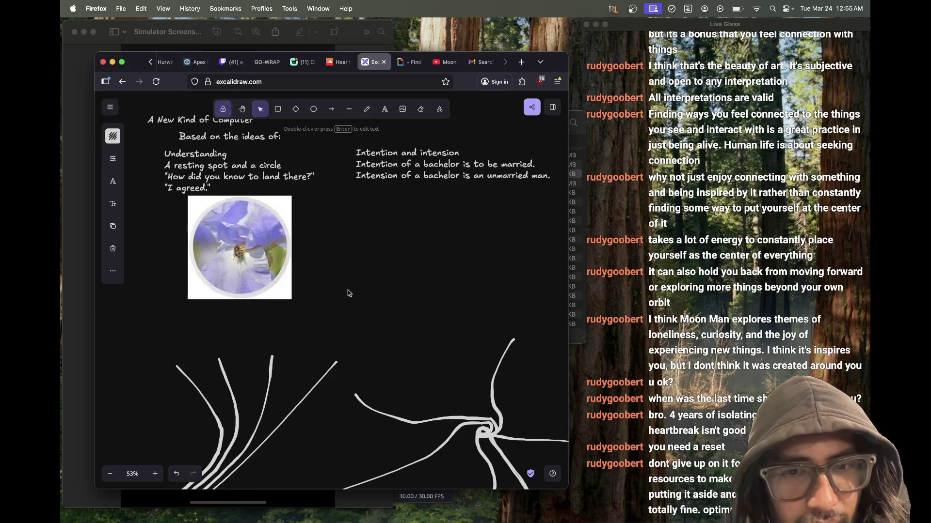
pyautogui.scroll(-3, 348, 290)
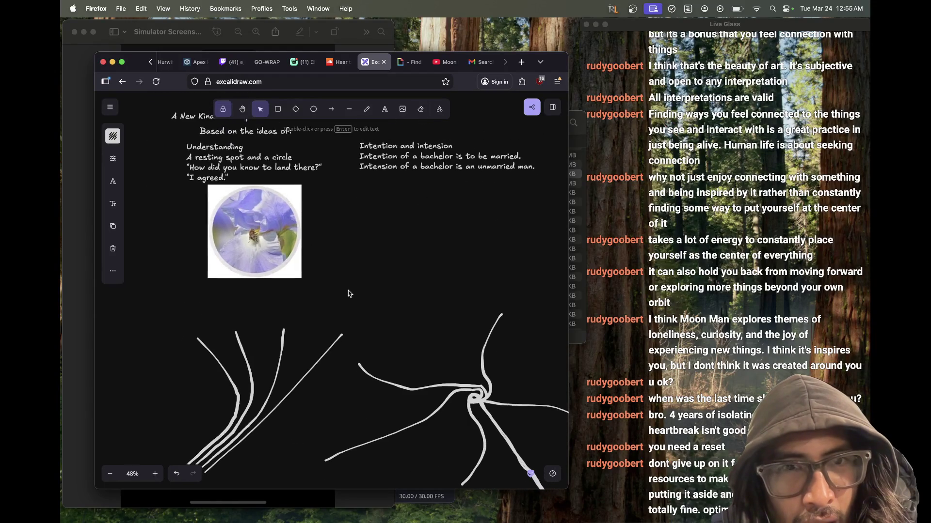
pyautogui.hscroll(3, 350, 294)
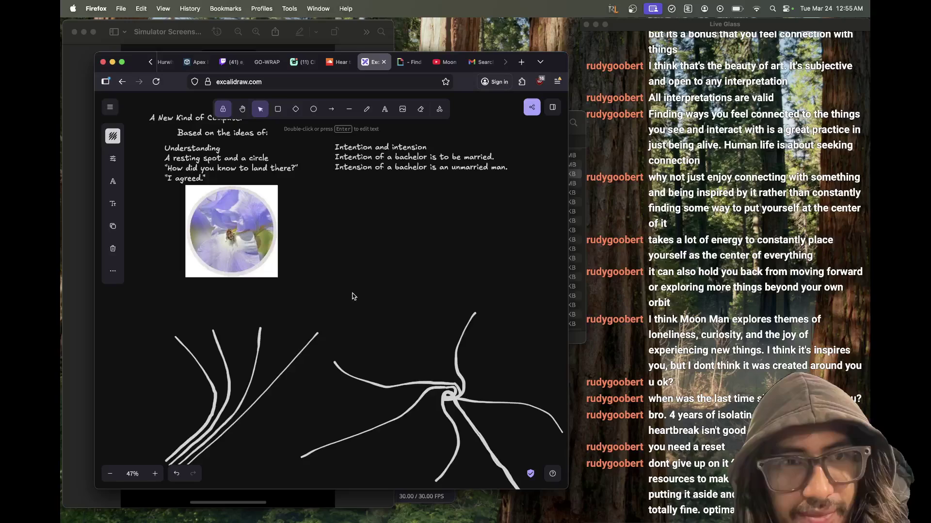
pyautogui.scroll(-2, 356, 300)
pyautogui.scroll(-2, 356, 299)
pyautogui.scroll(4, 356, 299)
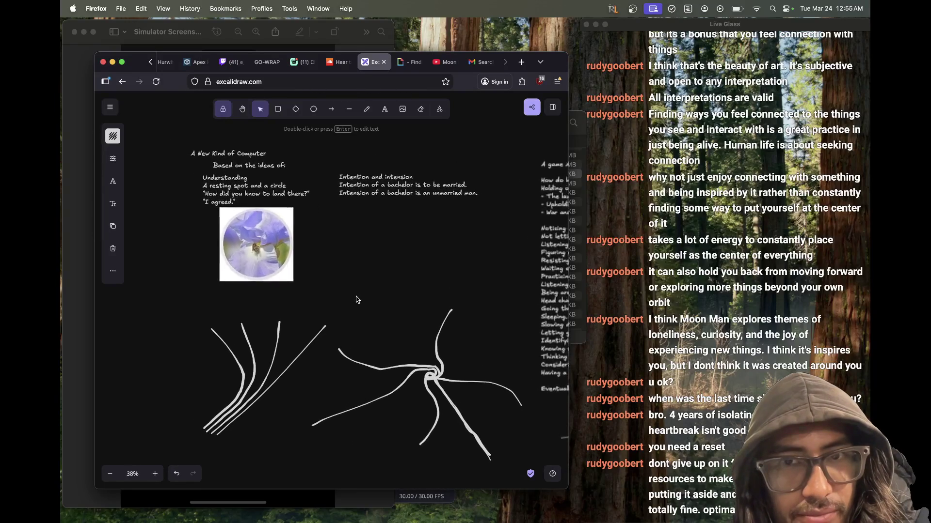
pyautogui.scroll(-1, 357, 300)
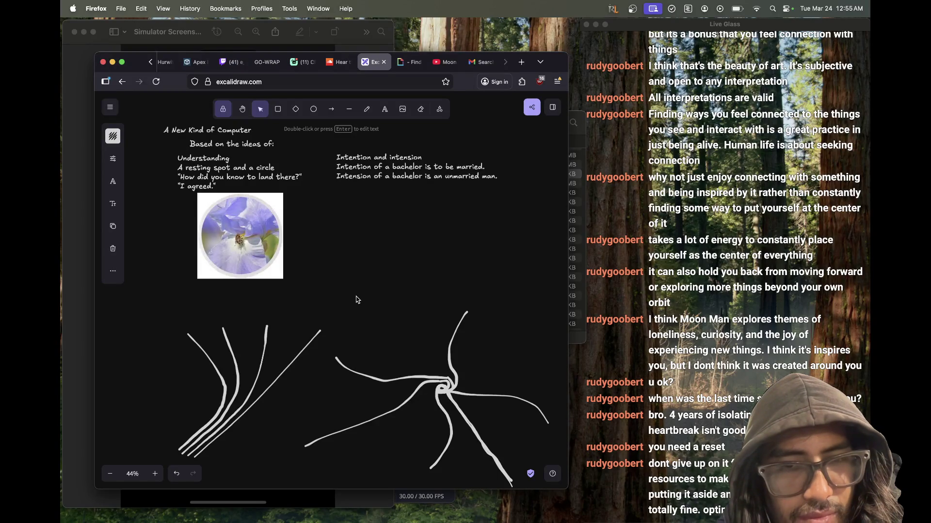
# Zoom out to 14%, pan, and zoom back to about 34% on the comb jellyfish, bee hive and butterfly sketches
pyautogui.scroll(-5, 356, 299)
pyautogui.scroll(5, 356, 299)
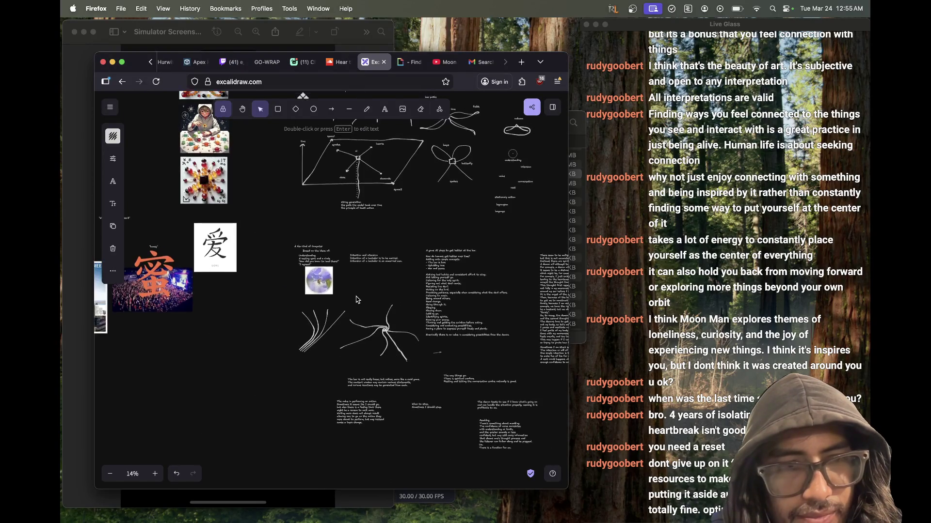
pyautogui.hscroll(5, 356, 299)
pyautogui.scroll(4, 356, 300)
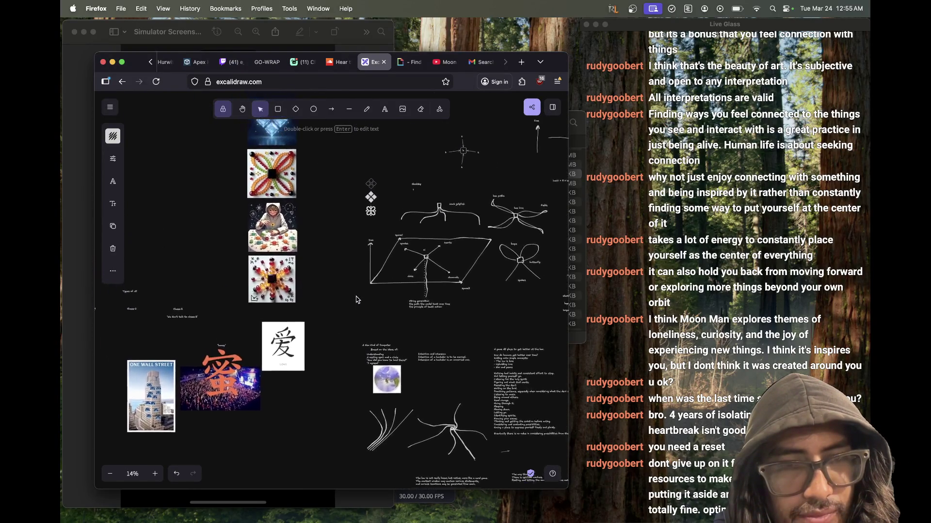
pyautogui.hscroll(6, 356, 300)
pyautogui.scroll(3, 357, 300)
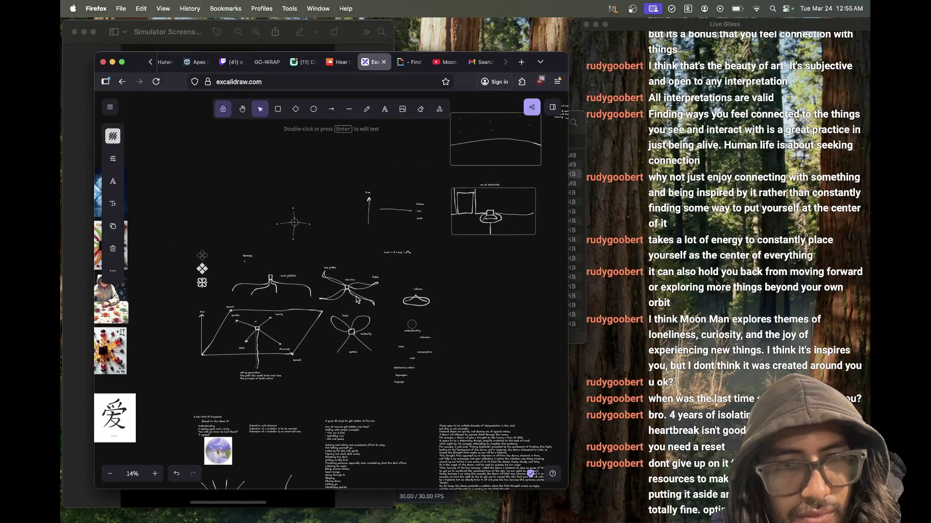
pyautogui.scroll(3, 356, 300)
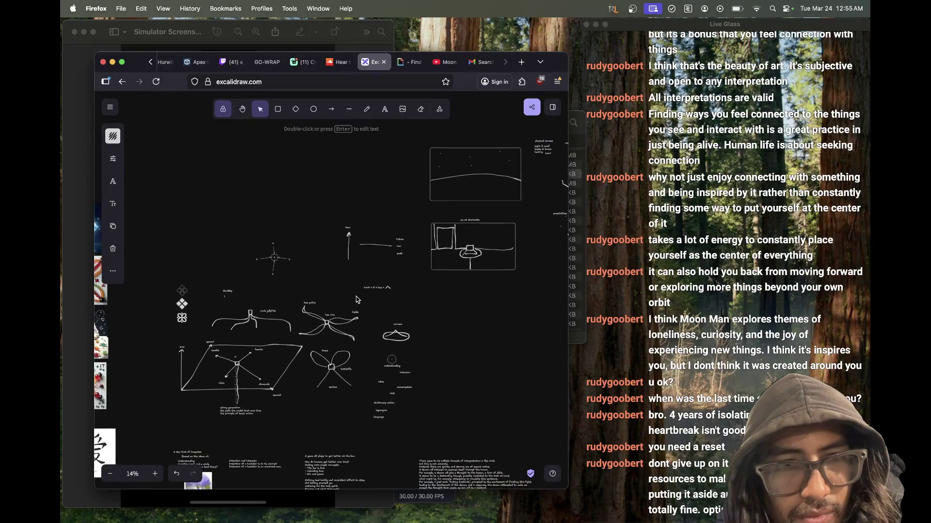
pyautogui.scroll(-3, 356, 299)
pyautogui.hscroll(-3, 356, 300)
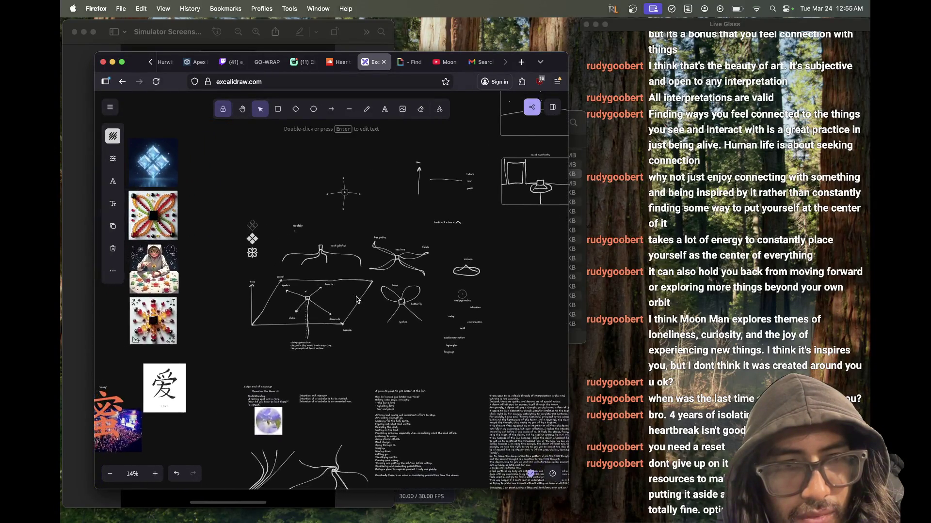
pyautogui.scroll(-3, 356, 300)
pyautogui.hscroll(-1, 357, 300)
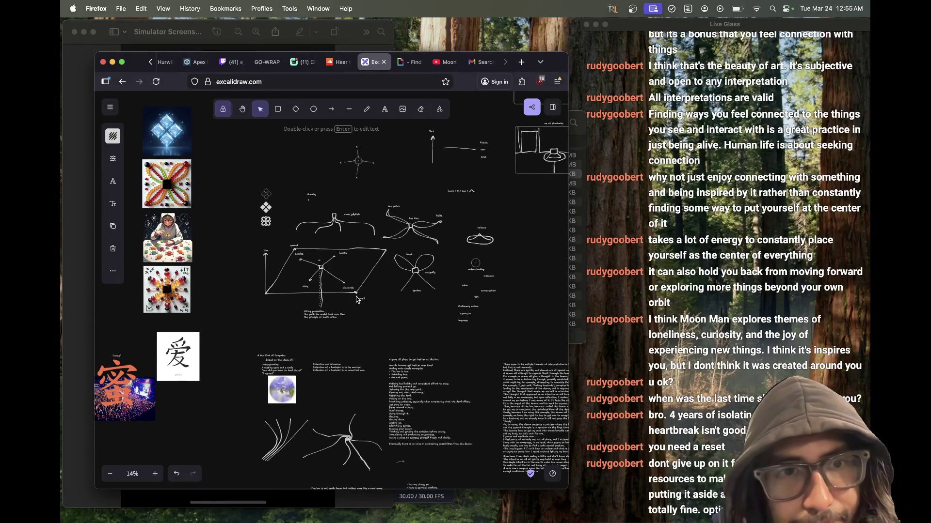
pyautogui.scroll(5, 357, 282)
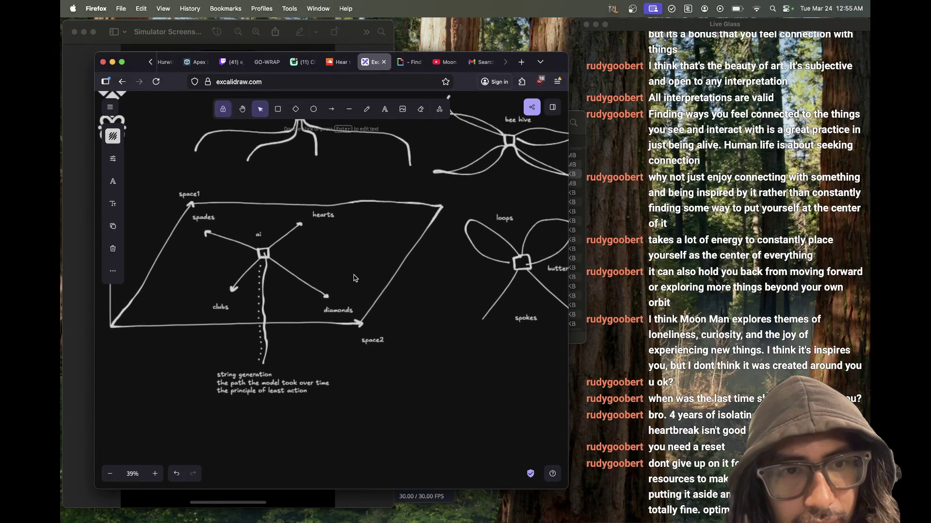
pyautogui.scroll(-1, 355, 278)
pyautogui.scroll(2, 355, 277)
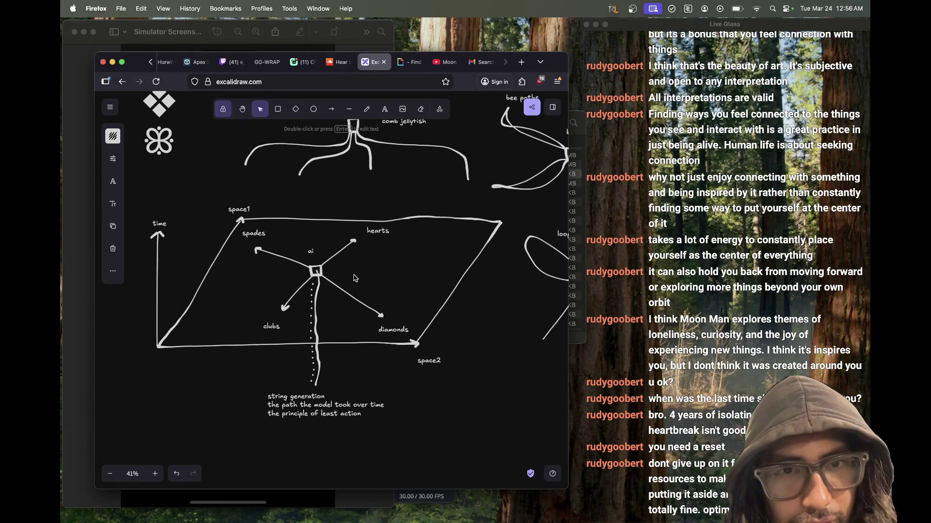
pyautogui.scroll(-2, 356, 280)
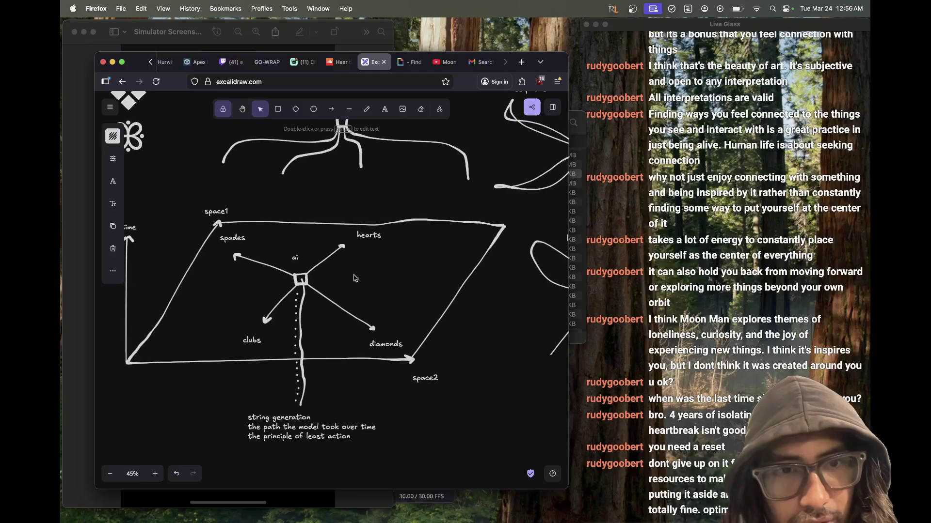
pyautogui.hscroll(3, 358, 281)
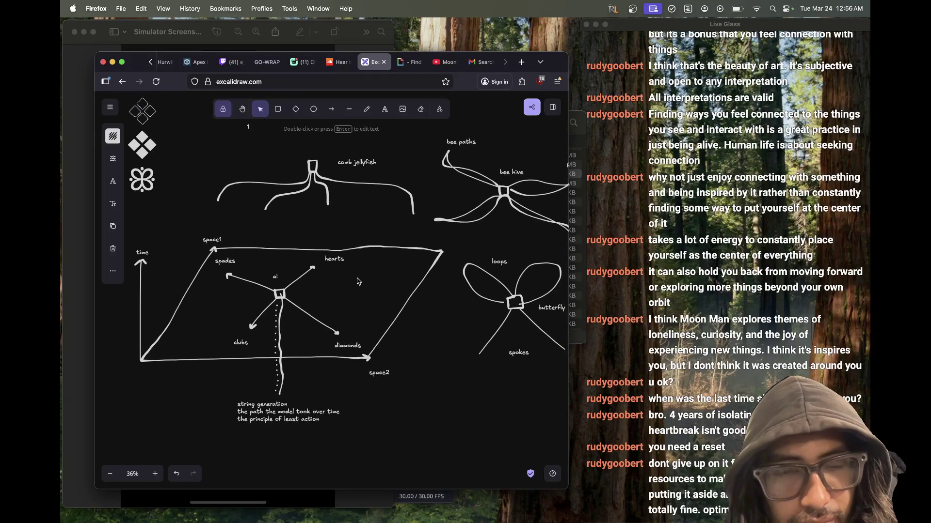
pyautogui.hscroll(-2, 358, 281)
pyautogui.scroll(-2, 359, 281)
pyautogui.scroll(2, 358, 281)
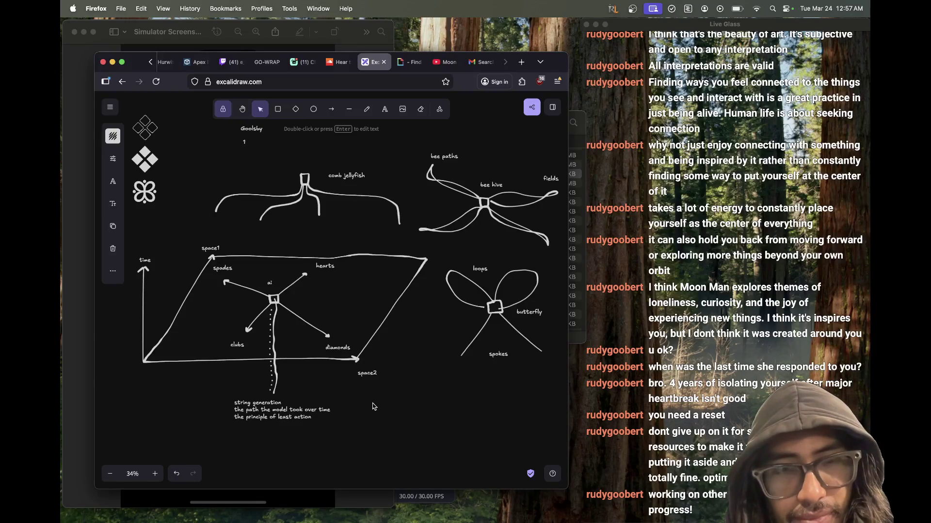
pyautogui.hscroll(-6, 374, 406)
# Zoom to about 69% on the hooded figure holding a sunflower over wrapped candies
pyautogui.hscroll(-6, 374, 406)
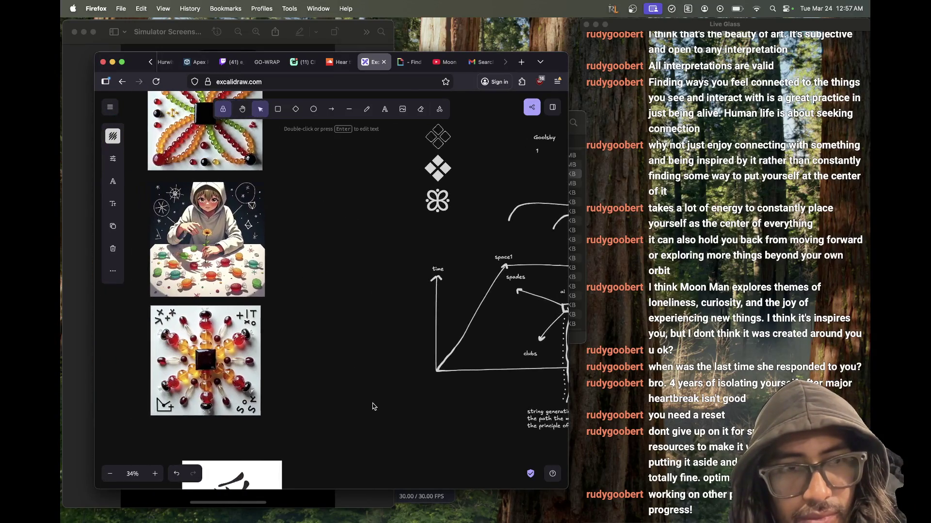
pyautogui.scroll(-1, 374, 406)
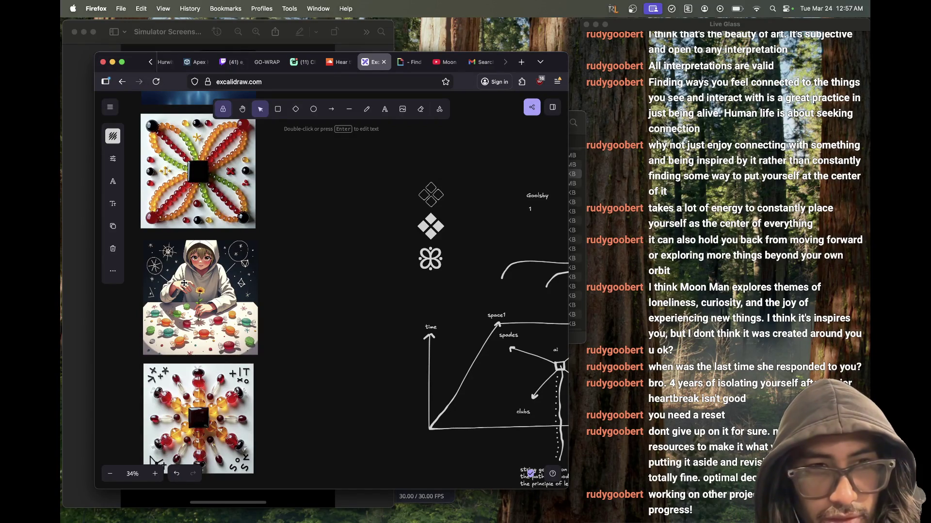
pyautogui.scroll(5, 184, 283)
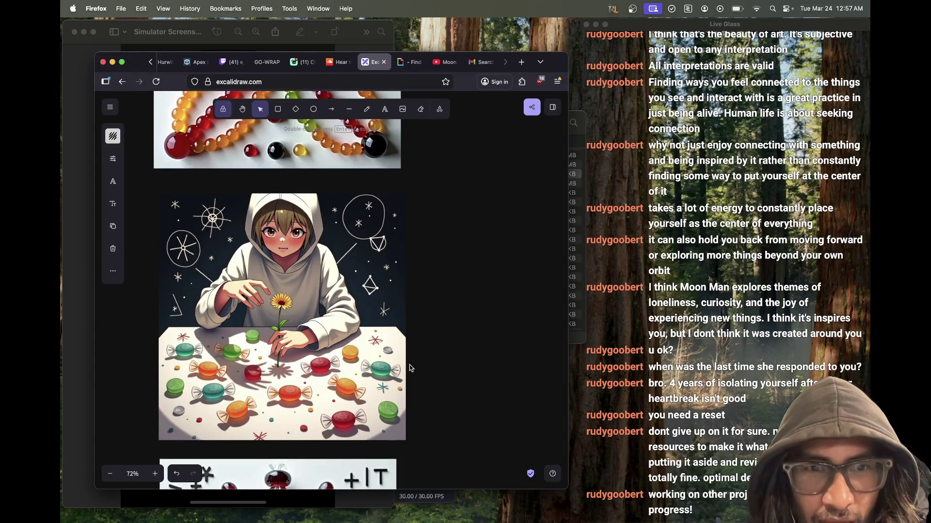
pyautogui.scroll(-3, 410, 368)
pyautogui.scroll(2, 413, 367)
pyautogui.scroll(1, 414, 367)
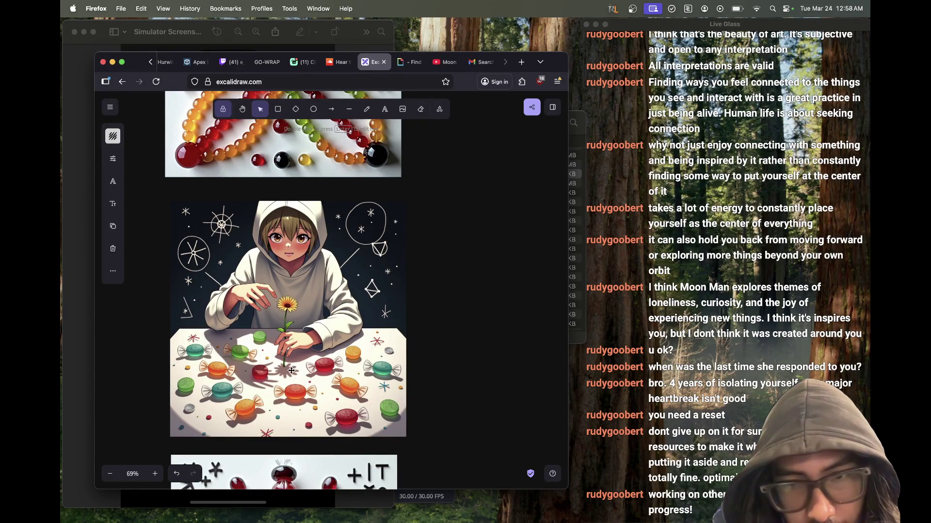
# Search the web for 'anthropic' in a new tab and open the Anthropic homepage
pyautogui.click(521, 61)
pyautogui.write('anthropic')
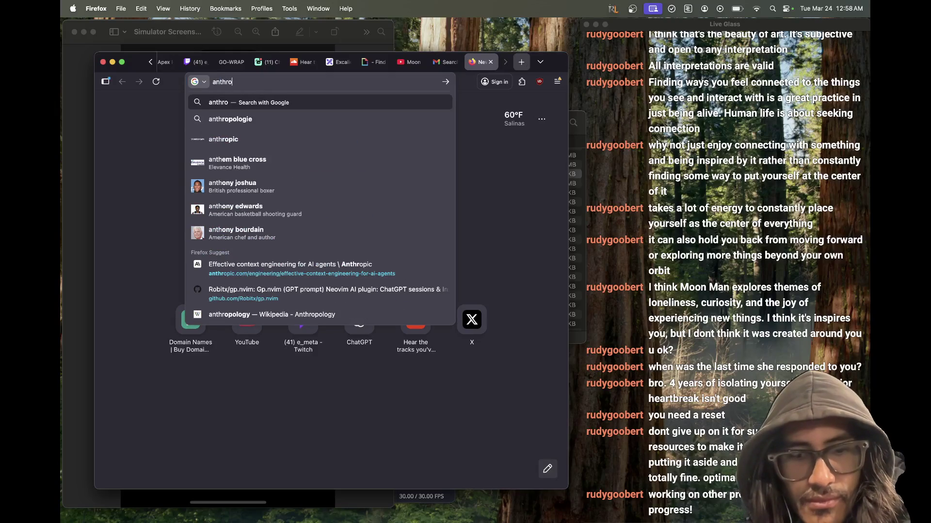
pyautogui.press('Escape')
pyautogui.press('Return')
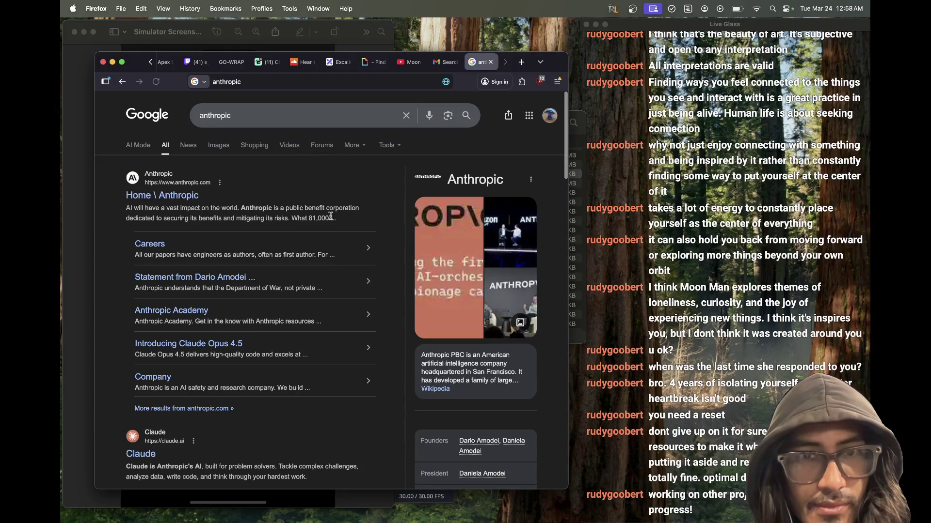
pyautogui.click(168, 196)
# Open the enlarged Claude login page from the results, then return to the Excalidraw tab
pyautogui.hscroll(-5, 140, 456)
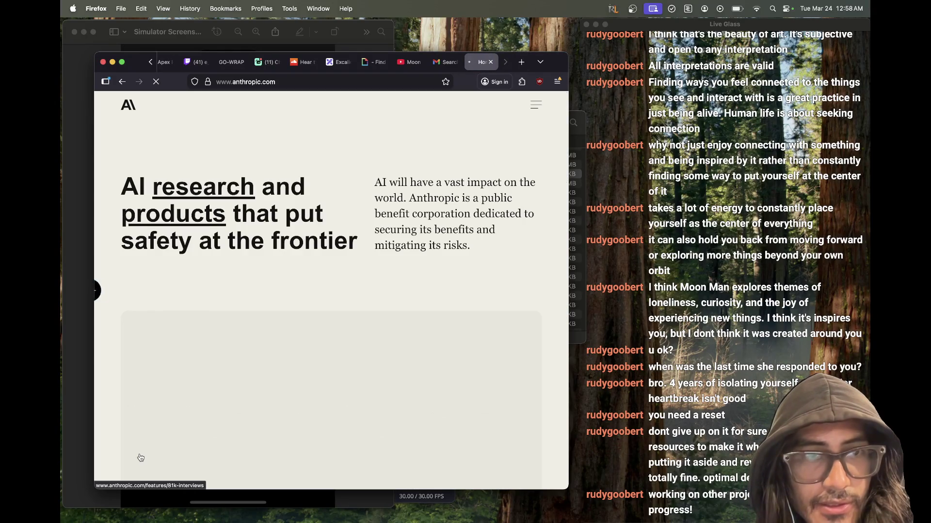
pyautogui.click(140, 455)
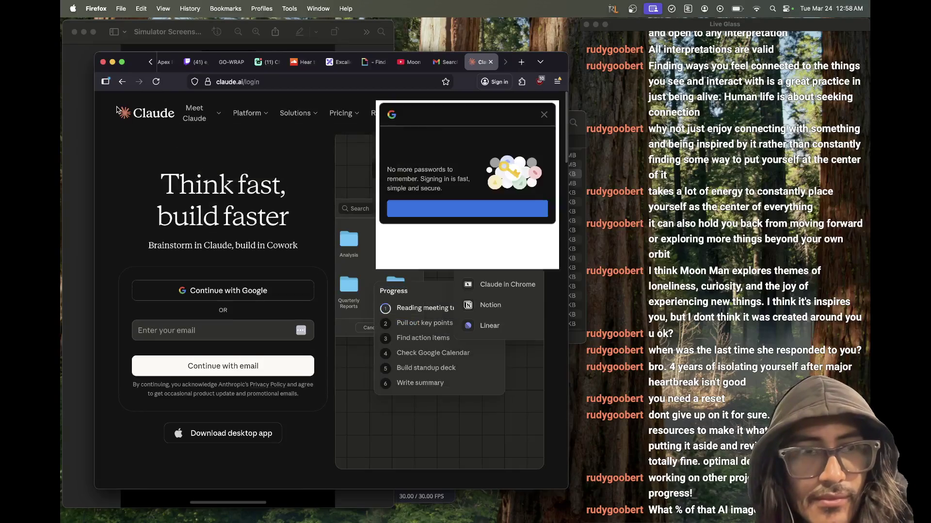
pyautogui.hotkey('ctrl', '+')
pyautogui.hotkey('ctrl', 'Tab')
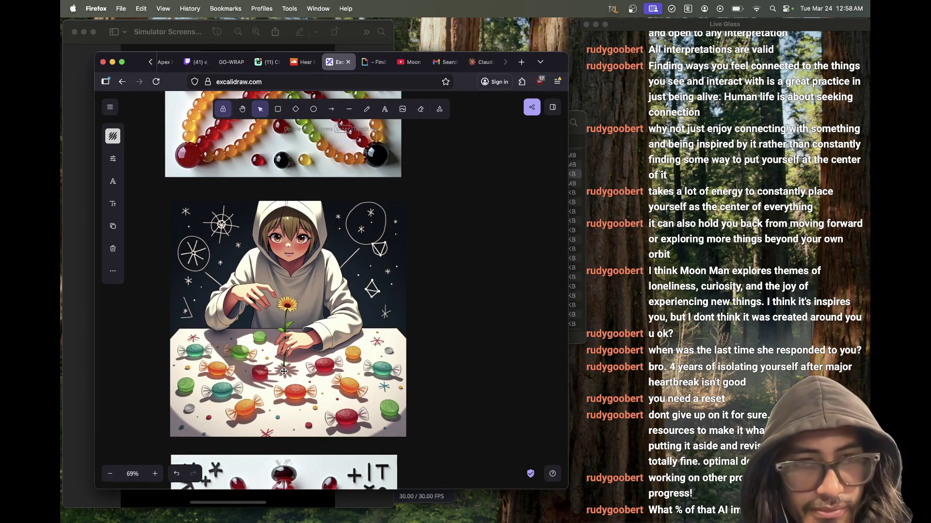
pyautogui.hotkey('ctrl', 'Tab')
pyautogui.hotkey('ctrl', 'Tab')
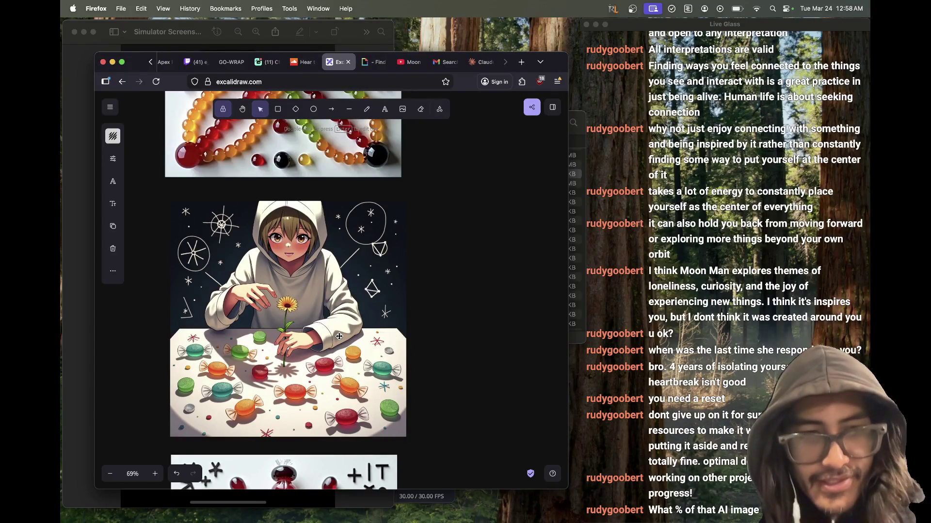
pyautogui.scroll(-3, 303, 259)
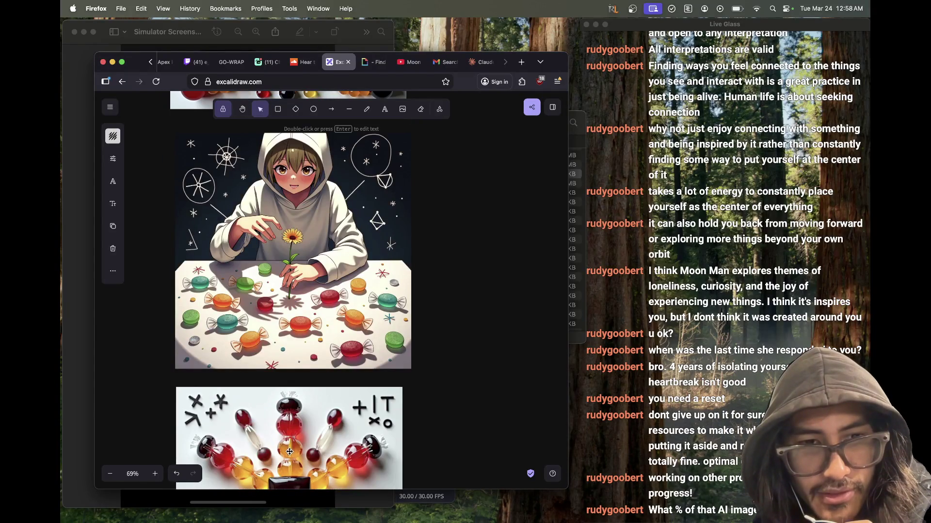
pyautogui.scroll(4, 291, 412)
pyautogui.scroll(-2, 292, 412)
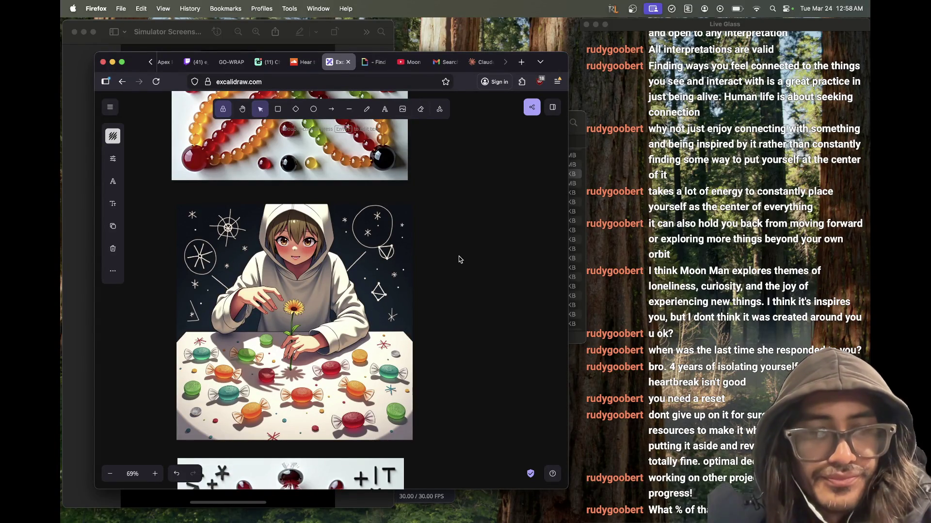
pyautogui.scroll(-1, 459, 259)
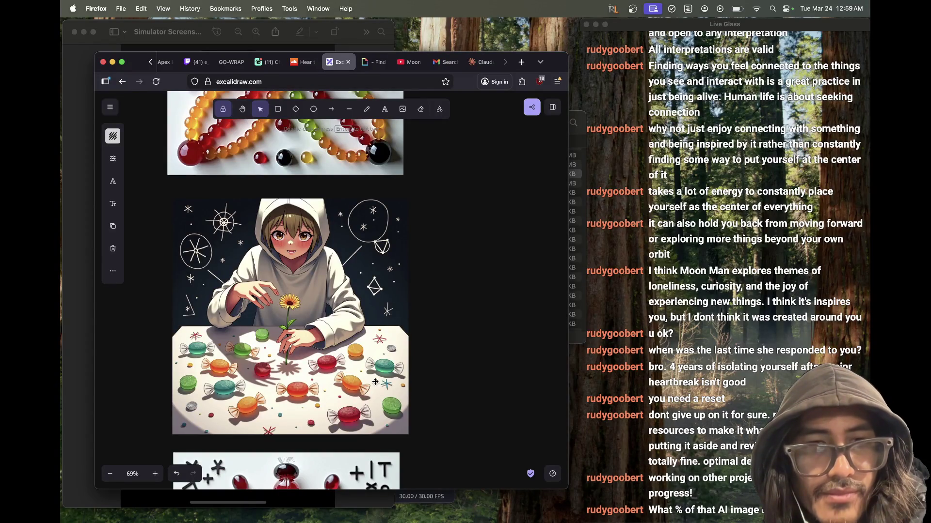
pyautogui.moveTo(376, 520)
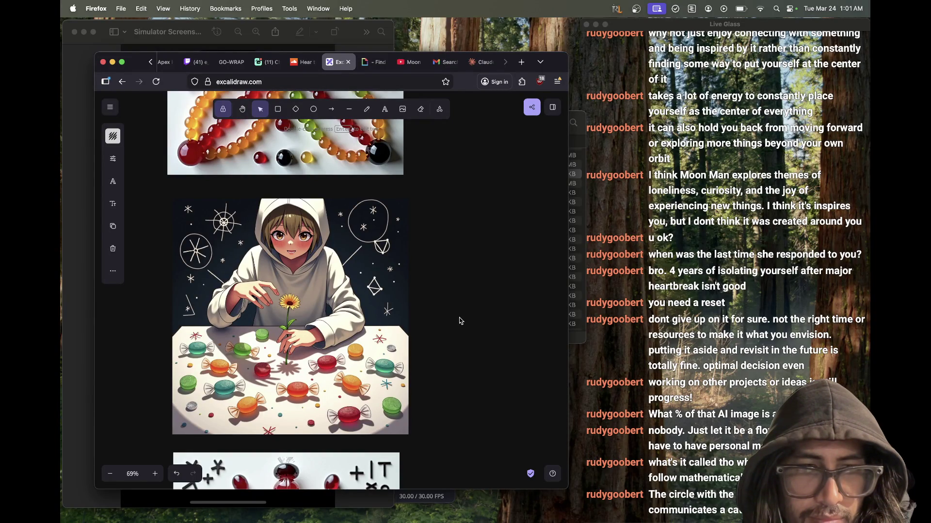
# Move the flower glyph next to the bead-cross image
pyautogui.scroll(2, 461, 321)
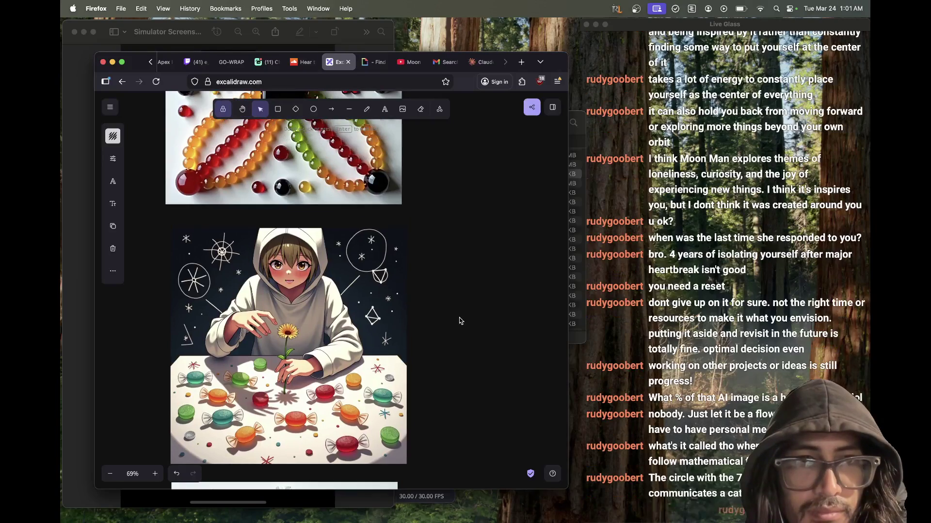
pyautogui.scroll(-5, 461, 317)
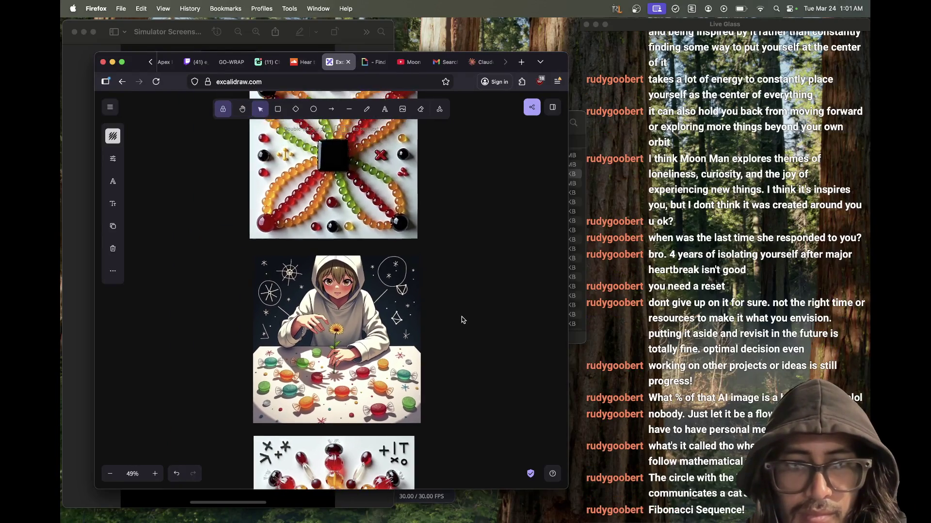
pyautogui.scroll(-4, 461, 318)
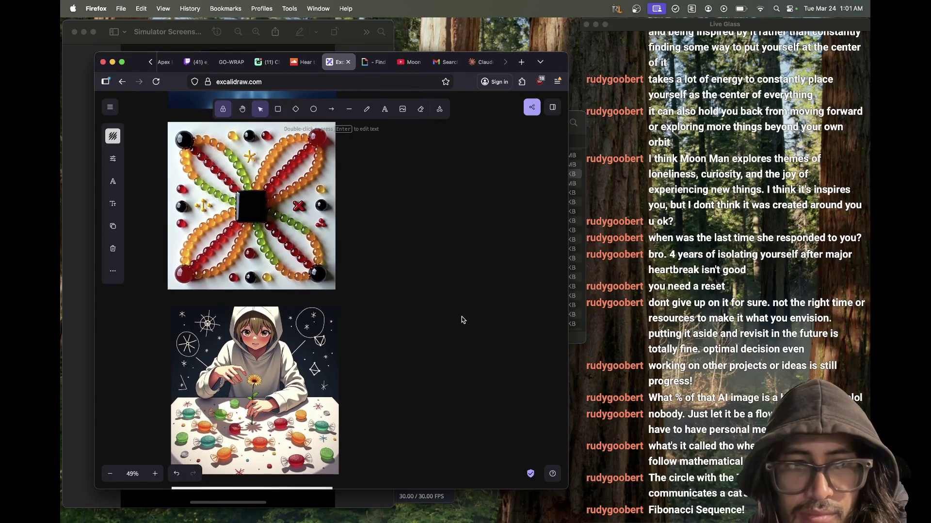
pyautogui.scroll(5, 461, 320)
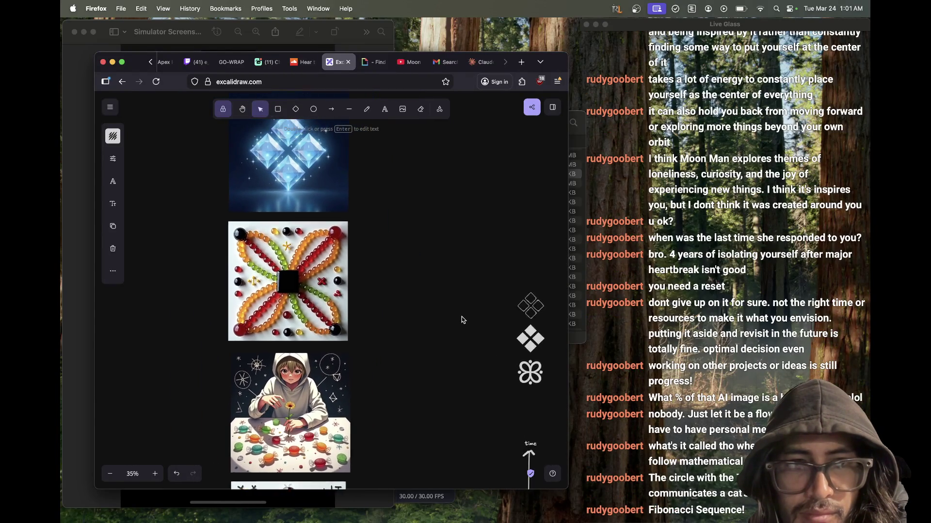
pyautogui.scroll(-5, 462, 317)
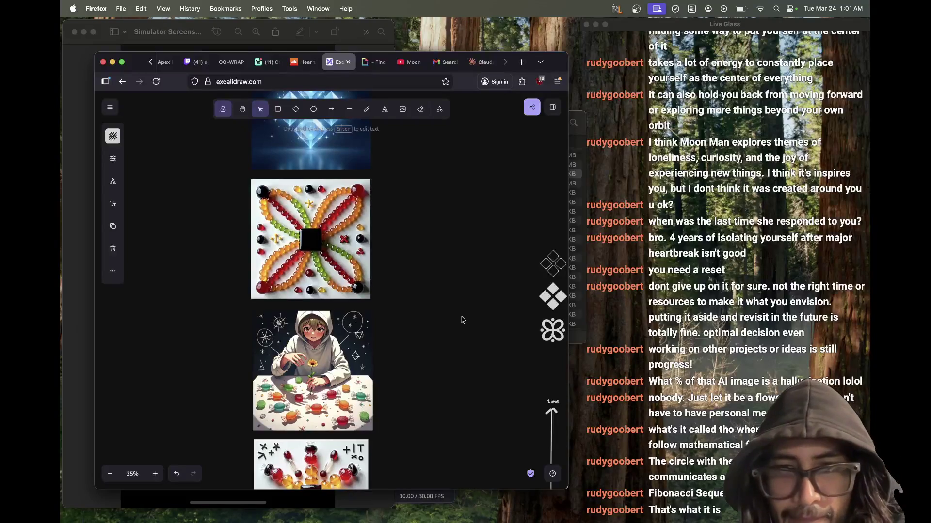
pyautogui.scroll(4, 462, 319)
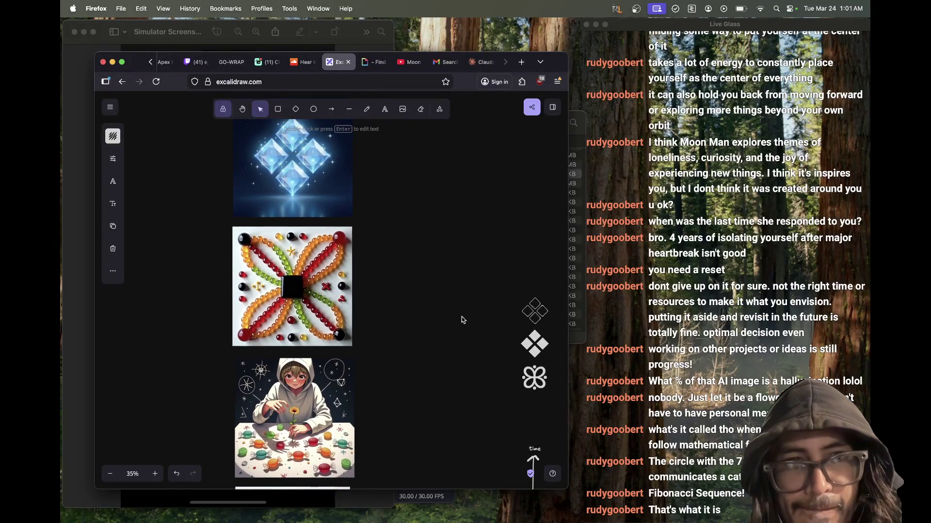
pyautogui.hscroll(1, 463, 320)
pyautogui.click(530, 393)
pyautogui.moveTo(530, 394)
pyautogui.mouseDown()
pyautogui.moveTo(404, 327)
pyautogui.moveTo(388, 304)
pyautogui.mouseUp()
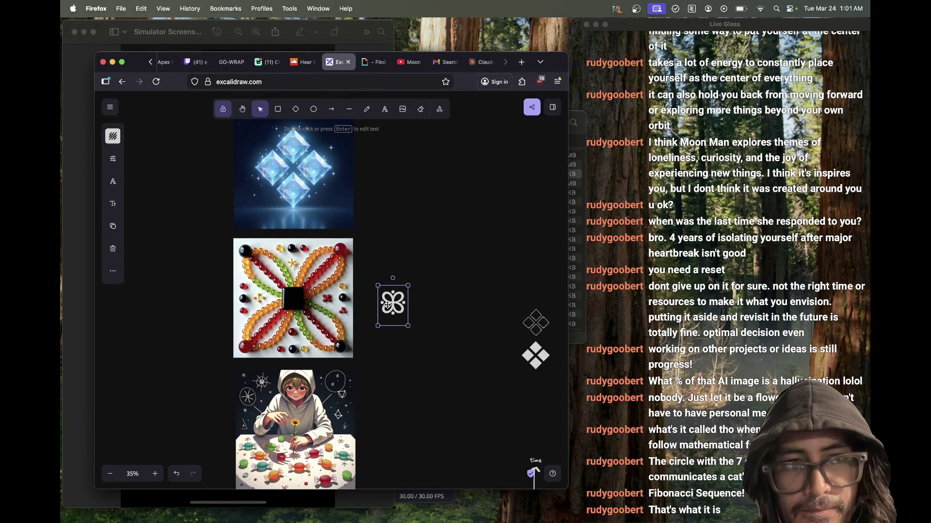
# Place the filled diamond cluster beside the blue crystal image, nudging it slightly, then open Finder
pyautogui.moveTo(539, 354)
pyautogui.mouseDown()
pyautogui.moveTo(367, 185)
pyautogui.moveTo(394, 170)
pyautogui.mouseUp()
pyautogui.click(464, 315)
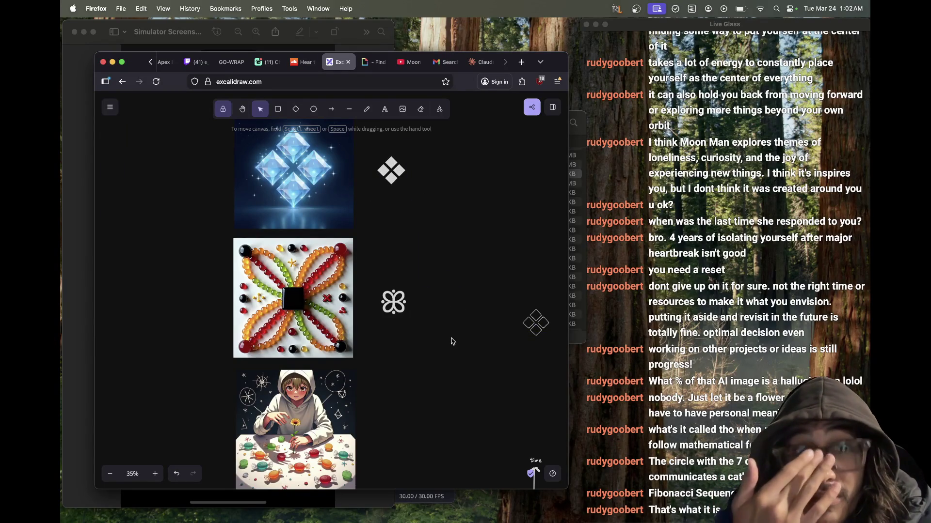
pyautogui.moveTo(392, 171); pyautogui.dragTo(397, 172)
pyautogui.click(442, 188)
pyautogui.scroll(-2, 409, 287)
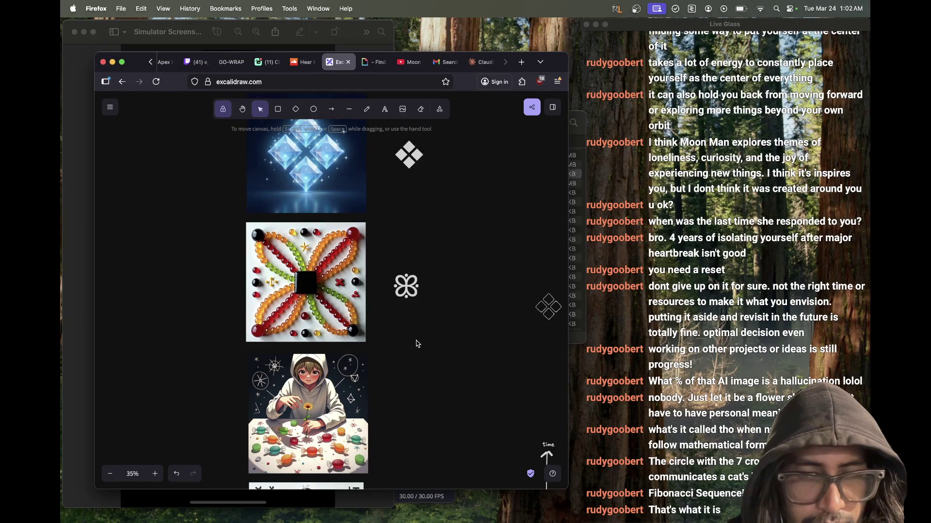
pyautogui.click(357, 517)
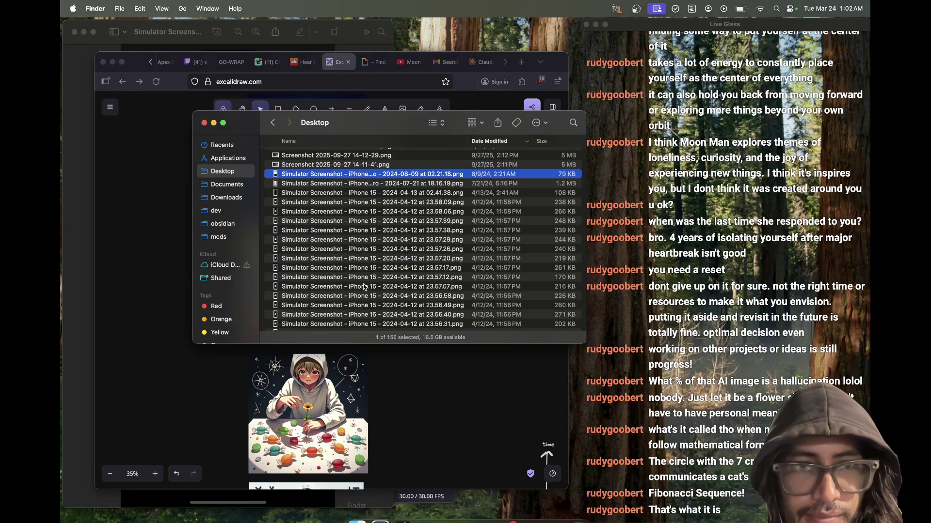
# Show the Documents folder in Finder and scroll through its 200 files
pyautogui.click(225, 186)
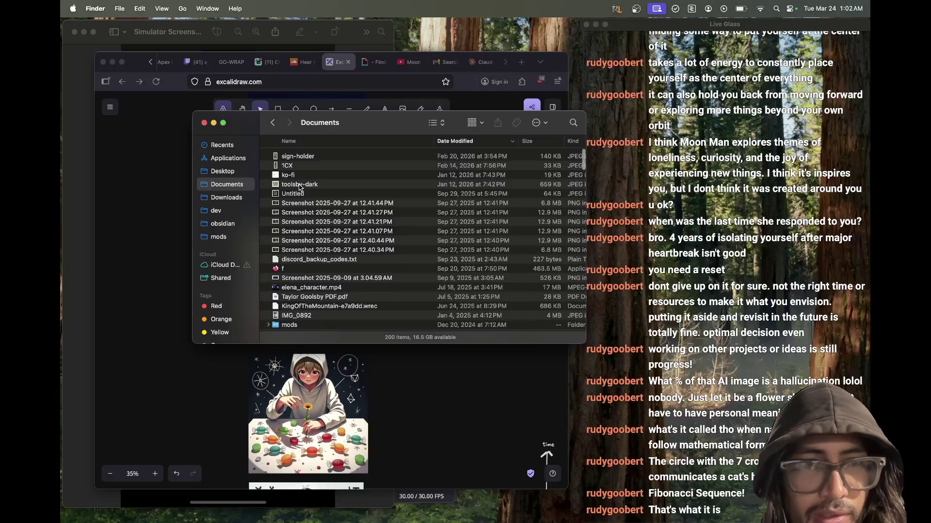
pyautogui.scroll(-5, 299, 187)
pyautogui.scroll(-4, 300, 188)
pyautogui.scroll(-2, 300, 188)
pyautogui.scroll(-2, 300, 188)
pyautogui.scroll(-5, 300, 187)
pyautogui.scroll(-5, 299, 187)
pyautogui.scroll(-5, 300, 187)
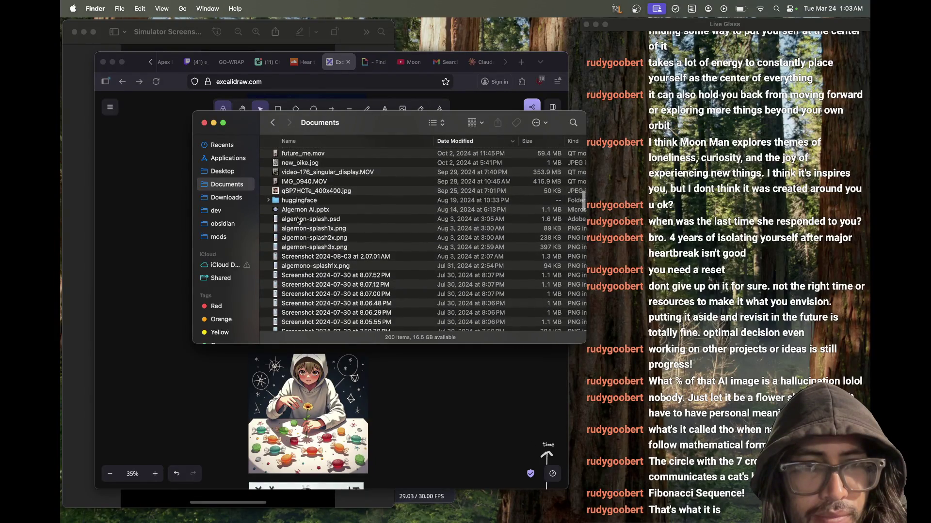
pyautogui.scroll(3, 300, 218)
pyautogui.scroll(-2, 301, 214)
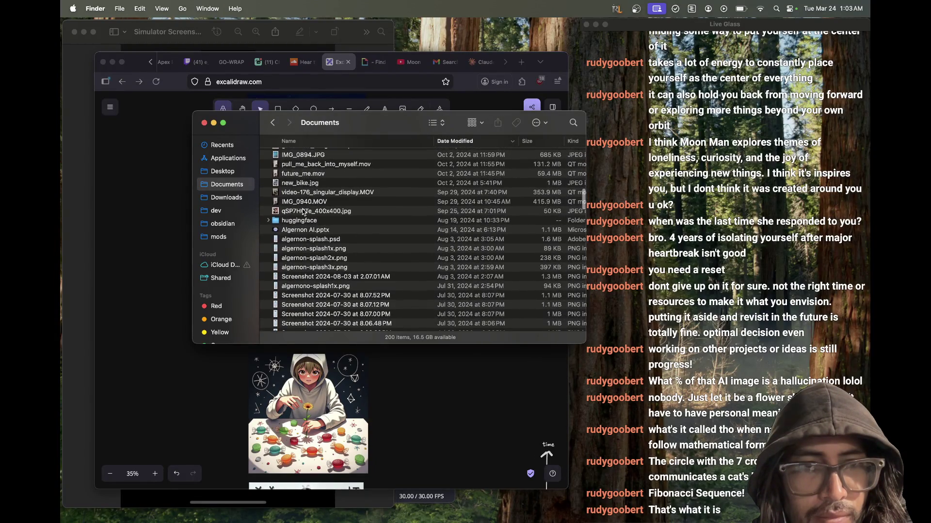
pyautogui.scroll(-1, 303, 212)
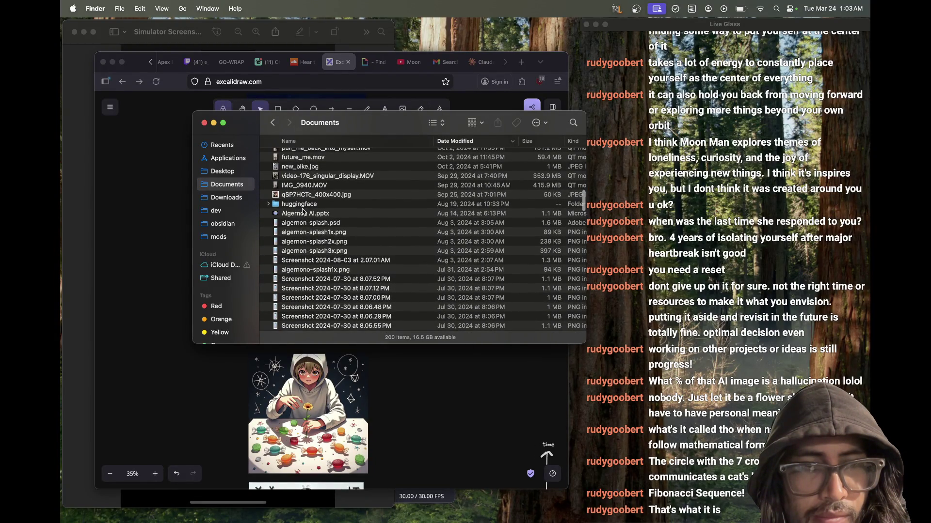
pyautogui.scroll(5, 303, 212)
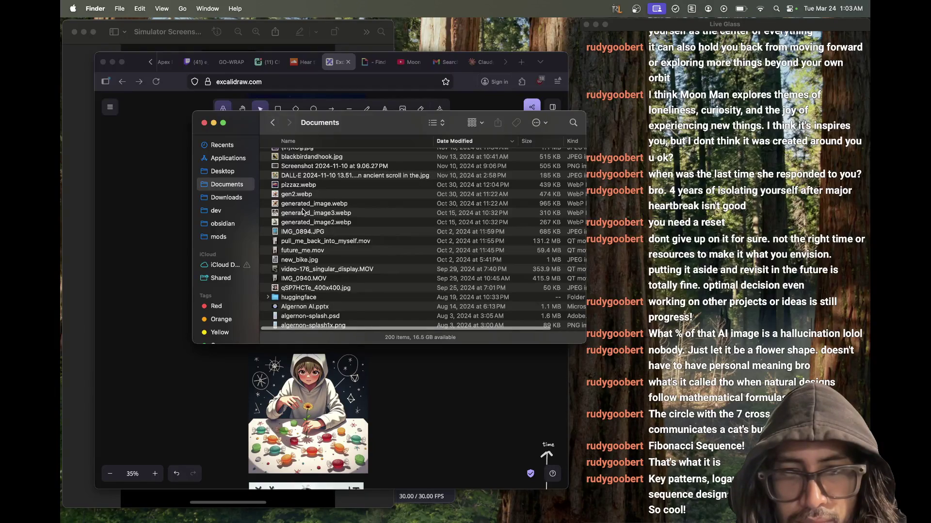
# Scroll the Documents list up, down and sideways looking for the Å PNG files
pyautogui.scroll(3, 302, 212)
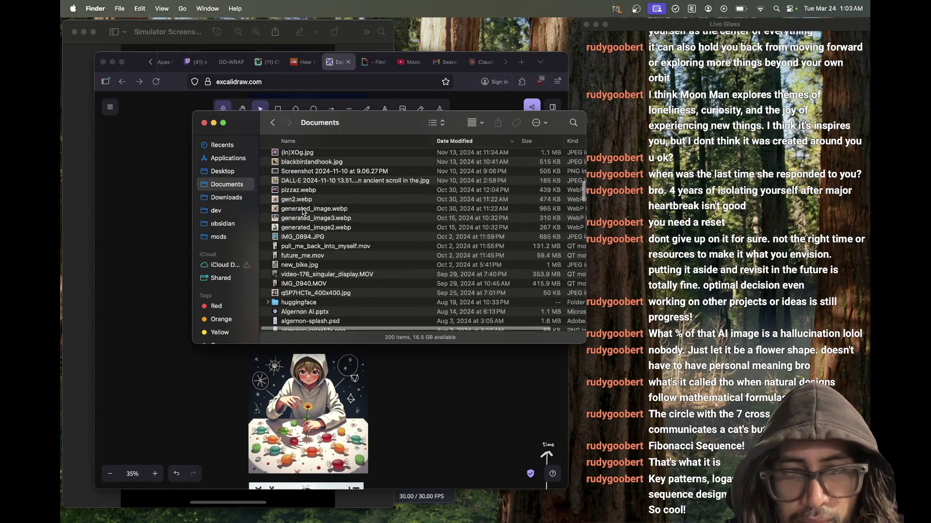
pyautogui.scroll(6, 303, 211)
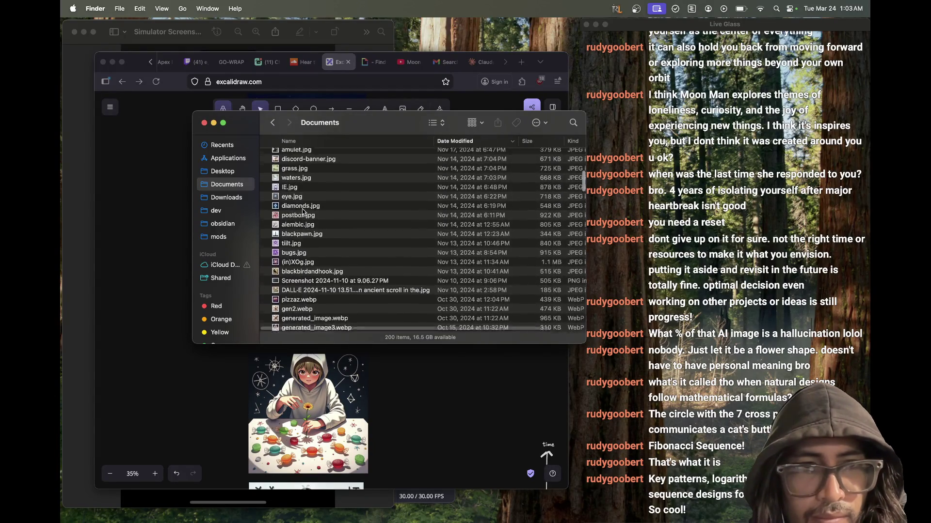
pyautogui.scroll(1, 302, 211)
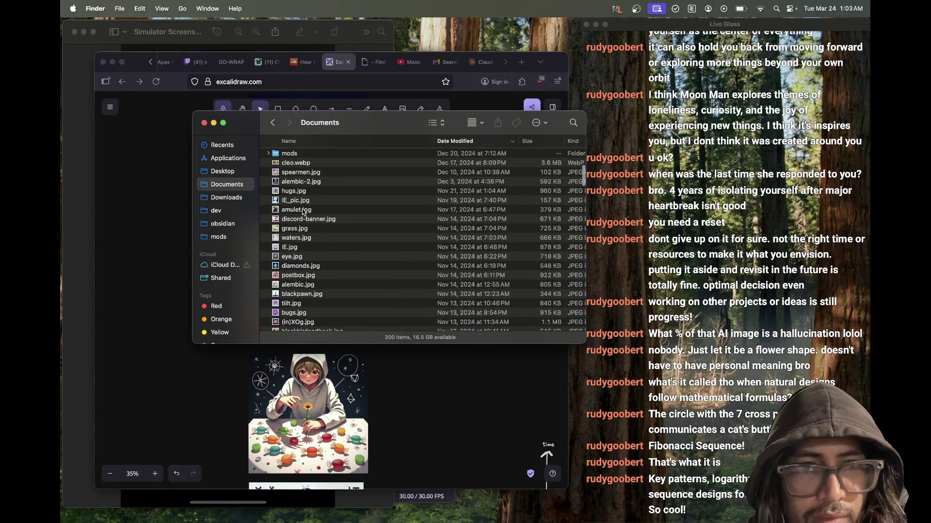
pyautogui.scroll(4, 302, 212)
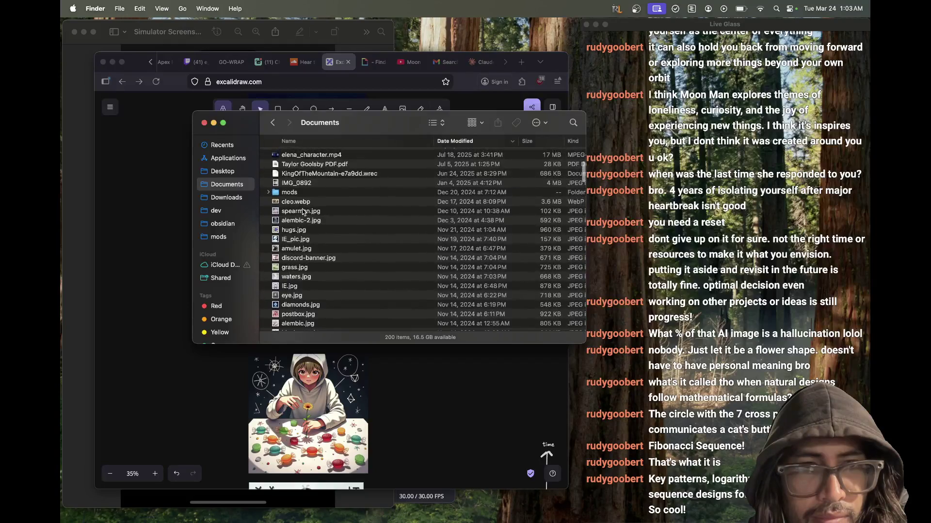
pyautogui.scroll(5, 303, 212)
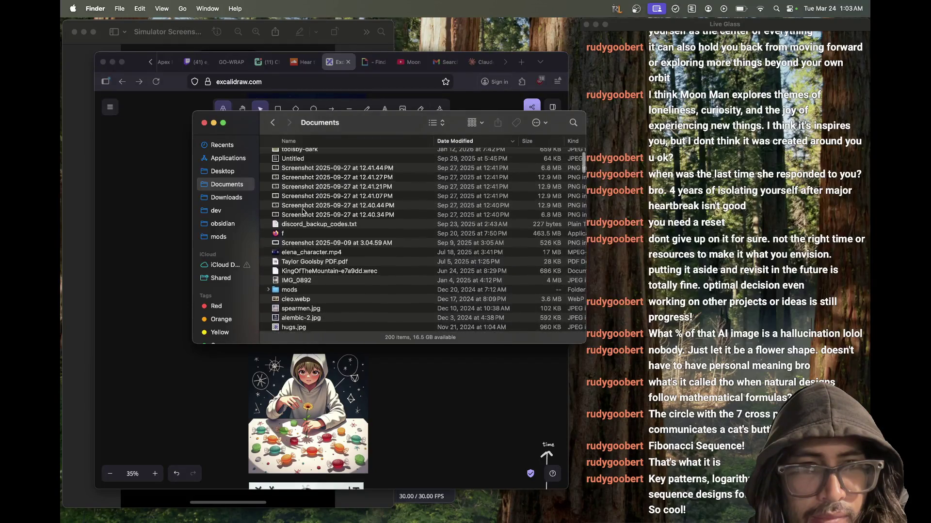
pyautogui.scroll(2, 302, 212)
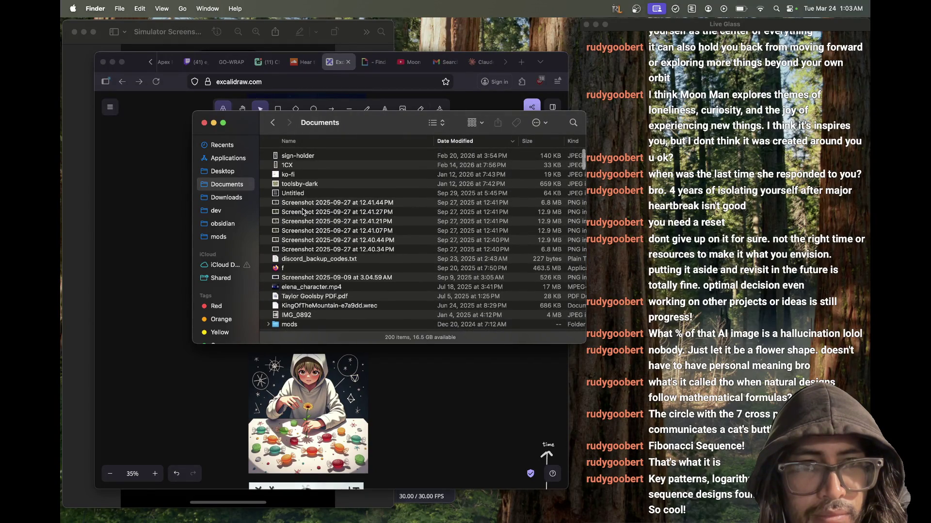
pyautogui.scroll(-3, 303, 212)
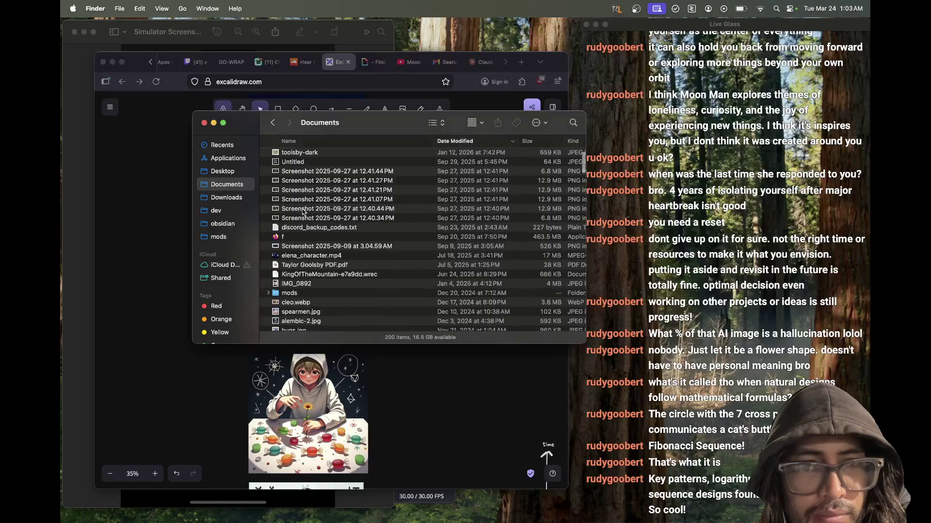
pyautogui.scroll(-5, 302, 212)
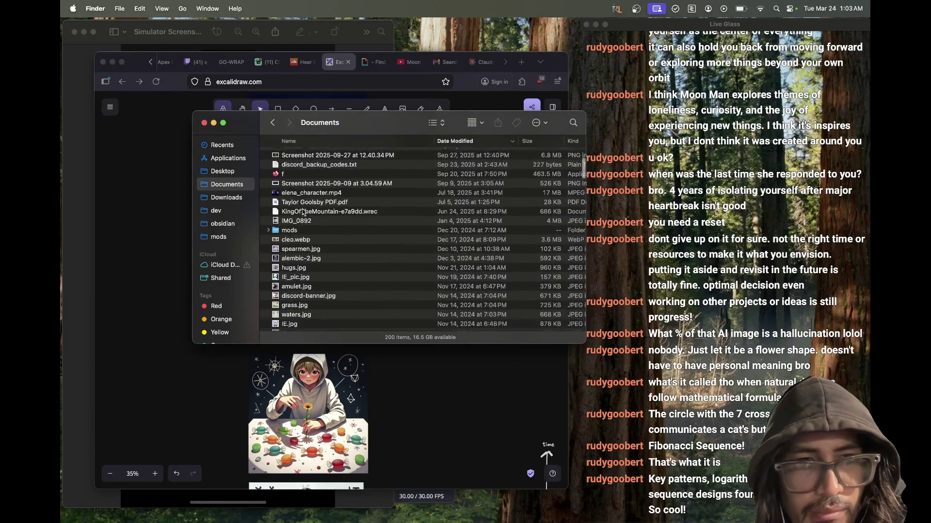
pyautogui.scroll(-3, 303, 212)
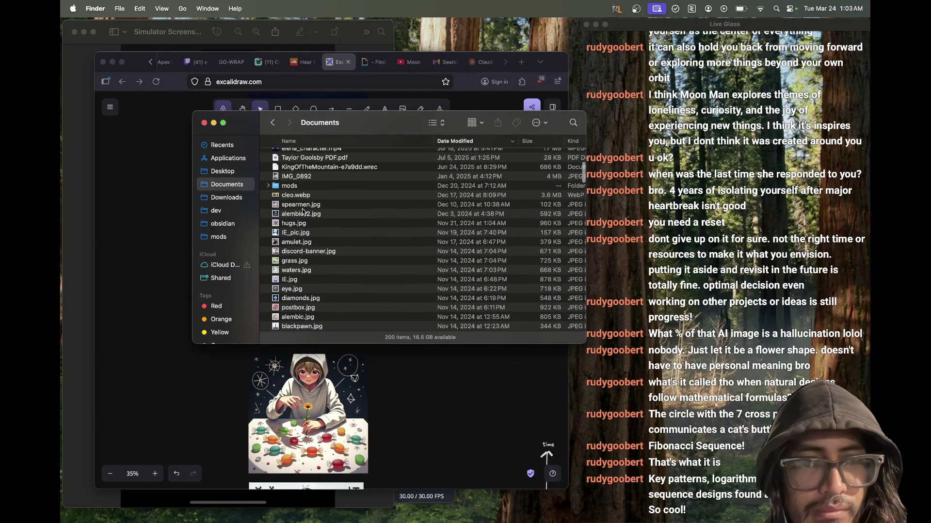
pyautogui.scroll(-3, 303, 211)
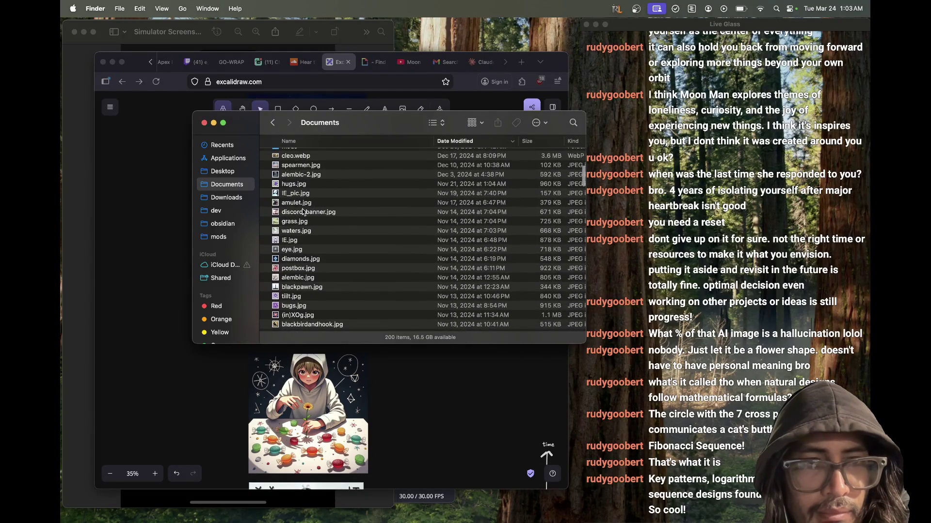
pyautogui.scroll(-3, 303, 211)
pyautogui.scroll(-1, 302, 211)
pyautogui.scroll(-1, 302, 212)
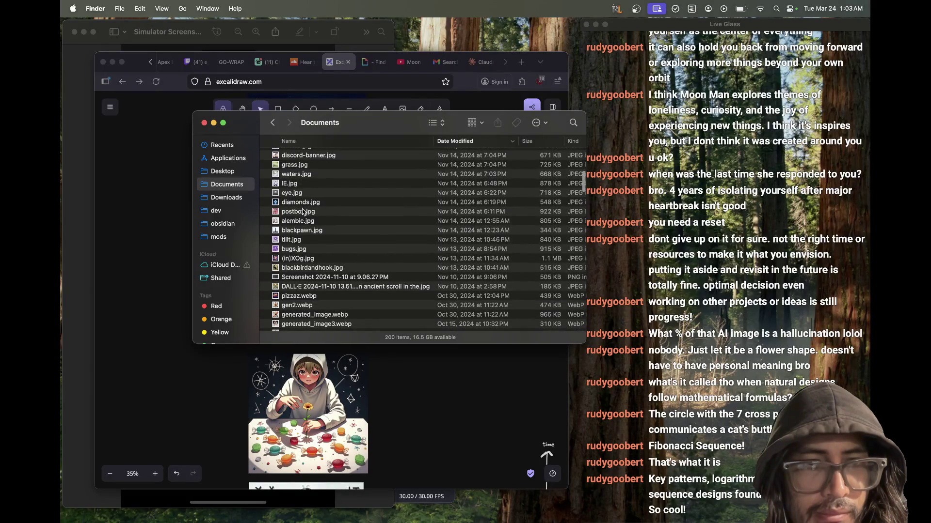
pyautogui.hscroll(1, 303, 212)
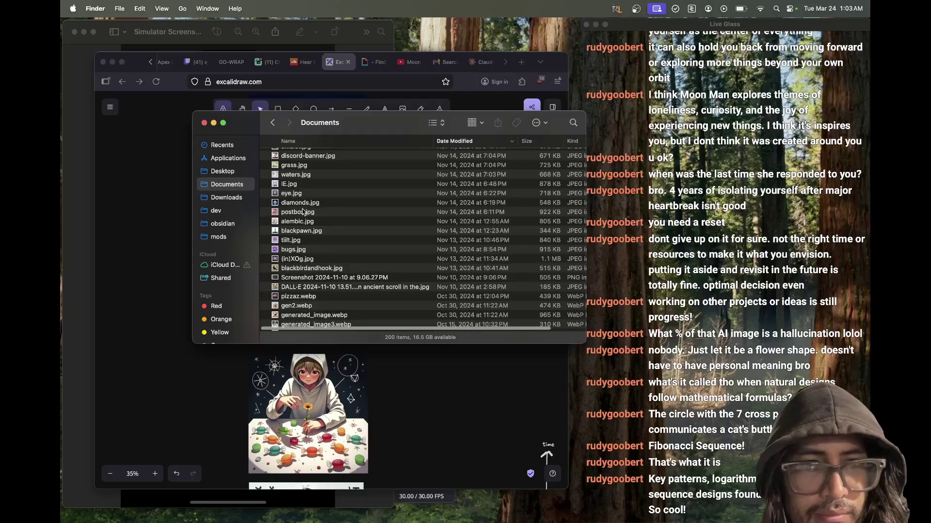
pyautogui.hscroll(1, 302, 212)
pyautogui.hscroll(3, 303, 212)
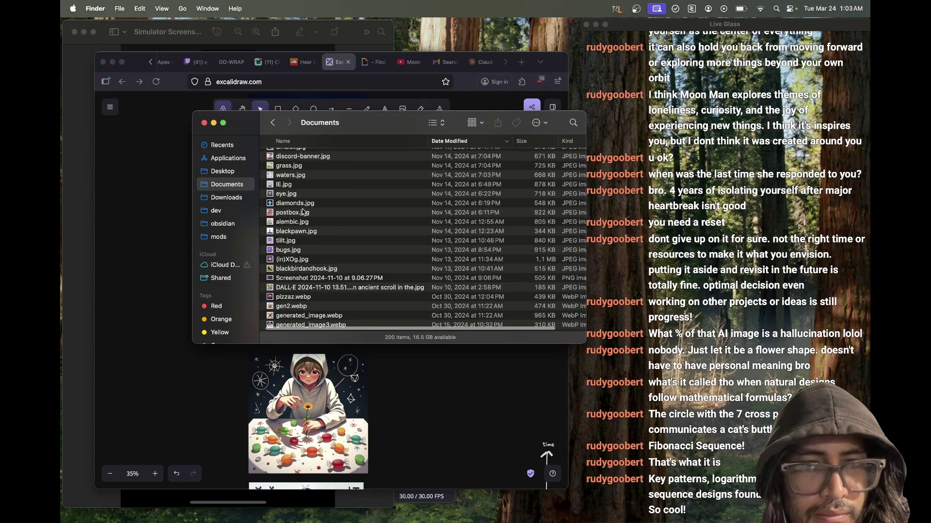
pyautogui.hscroll(5, 303, 212)
pyautogui.scroll(1, 302, 212)
pyautogui.hscroll(3, 303, 211)
pyautogui.scroll(1, 302, 212)
pyautogui.hscroll(3, 302, 211)
pyautogui.scroll(1, 302, 212)
pyautogui.hscroll(2, 303, 212)
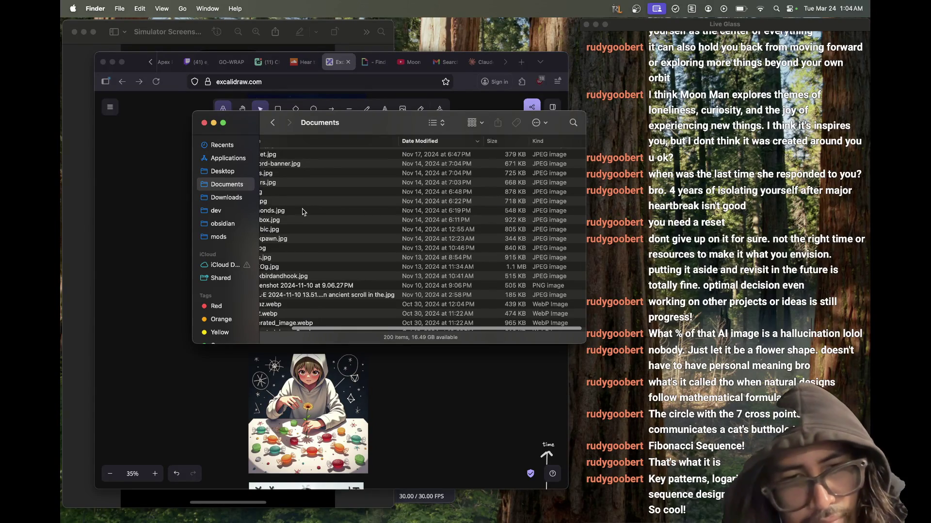
# Scroll down to Å-1024.png and open it in Preview
pyautogui.scroll(-1, 303, 212)
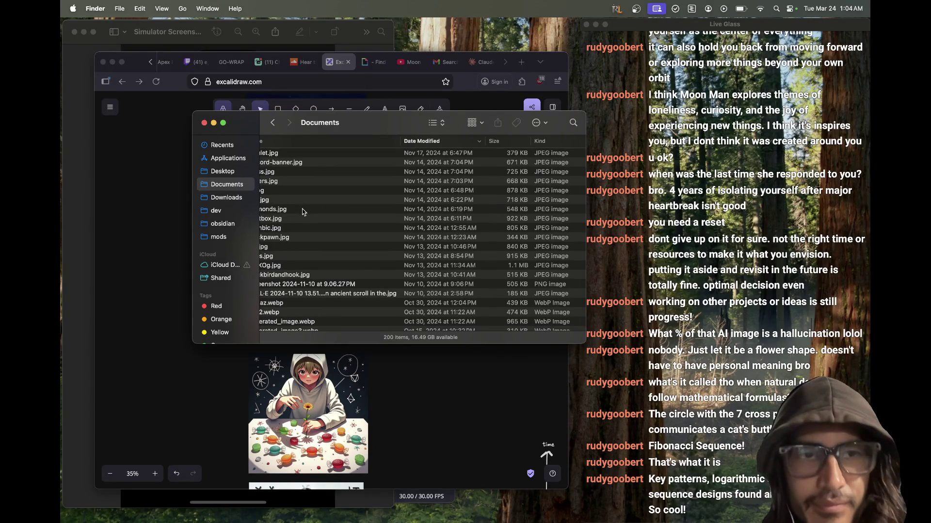
pyautogui.scroll(-5, 303, 212)
pyautogui.scroll(-3, 303, 212)
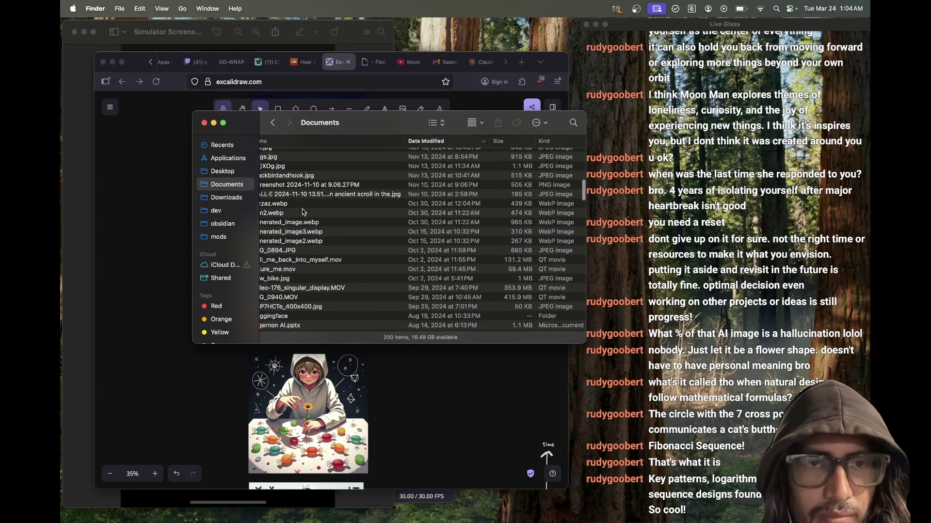
pyautogui.scroll(-8, 303, 212)
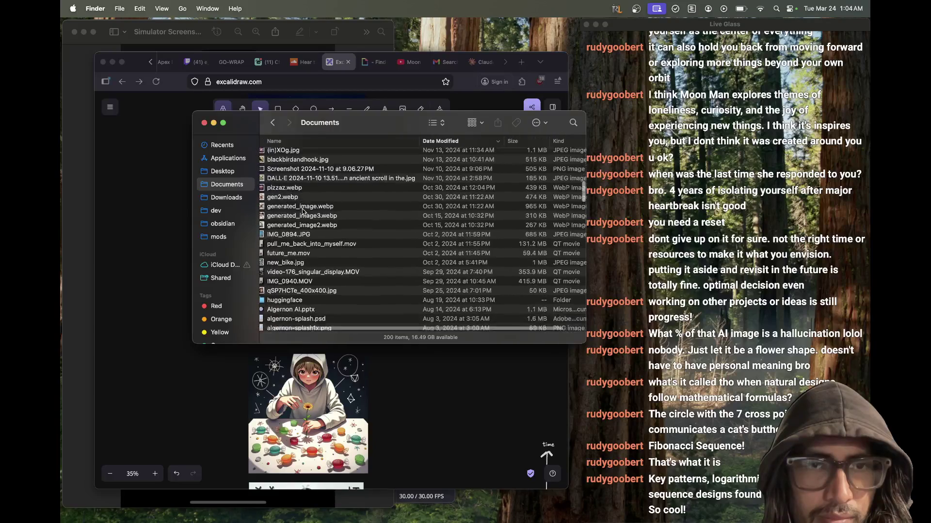
pyautogui.scroll(-10, 303, 212)
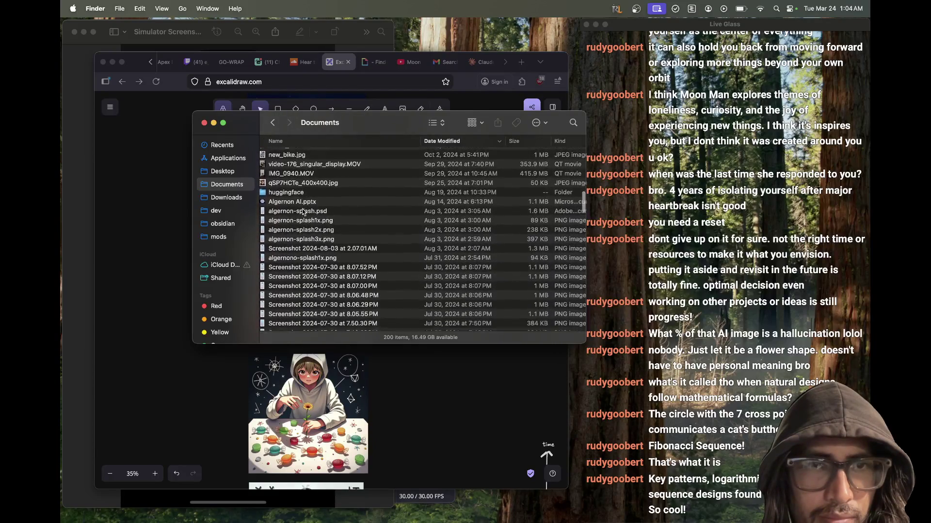
pyautogui.scroll(-12, 303, 212)
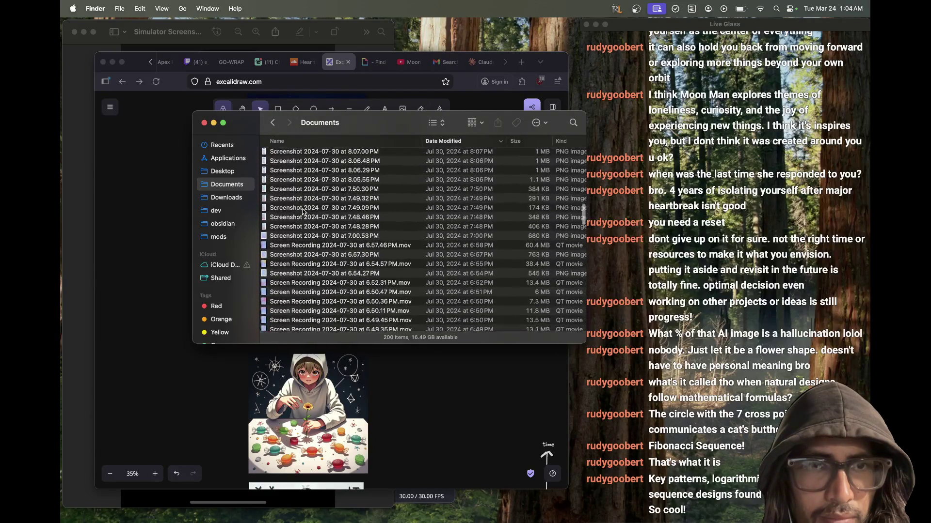
pyautogui.scroll(-4, 303, 211)
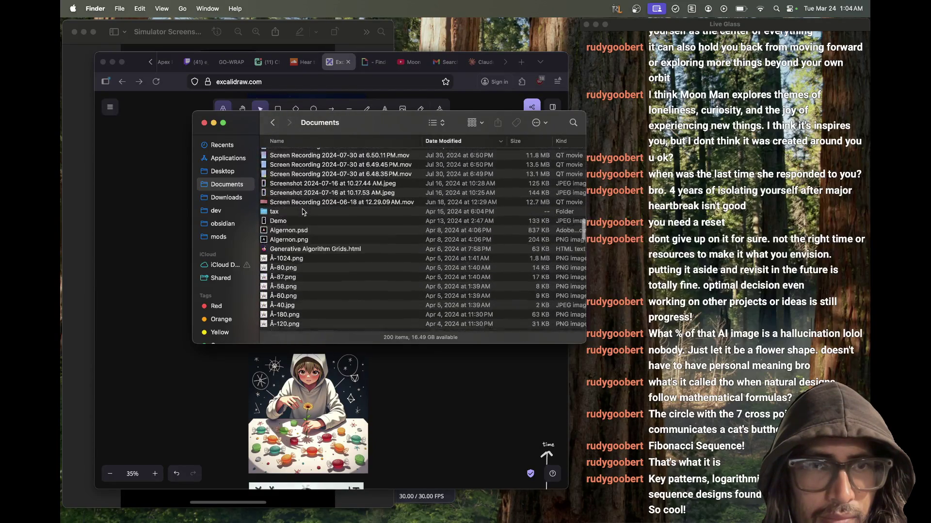
pyautogui.doubleClick(291, 251)
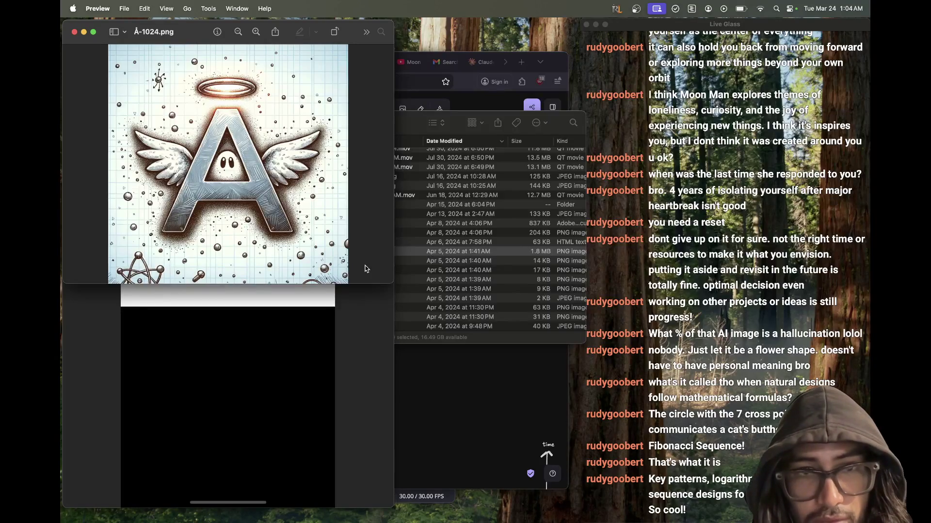
# Bring the Excalidraw canvas back to the front and switch to the Text tool
pyautogui.click(439, 381)
pyautogui.press('t')
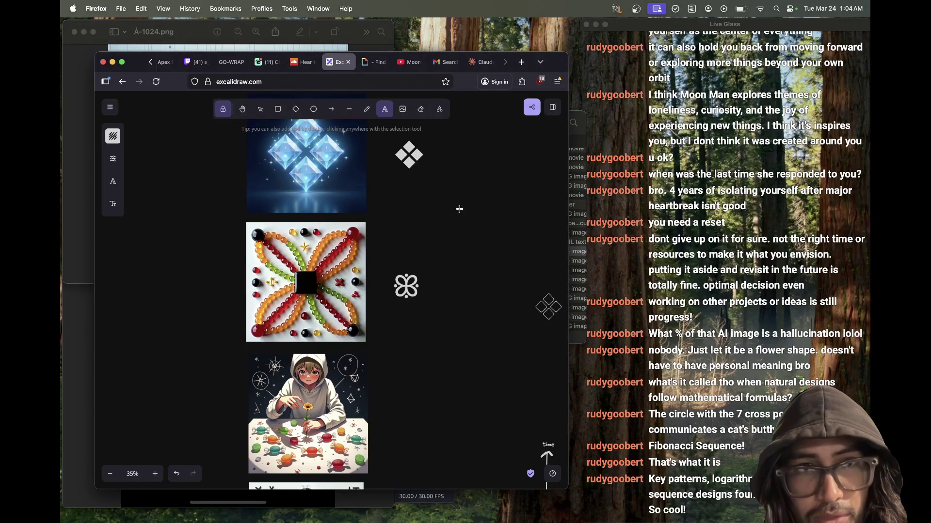
# Type an 'Å' label on the canvas and a lowercase 'å' text to its left
pyautogui.click(480, 246)
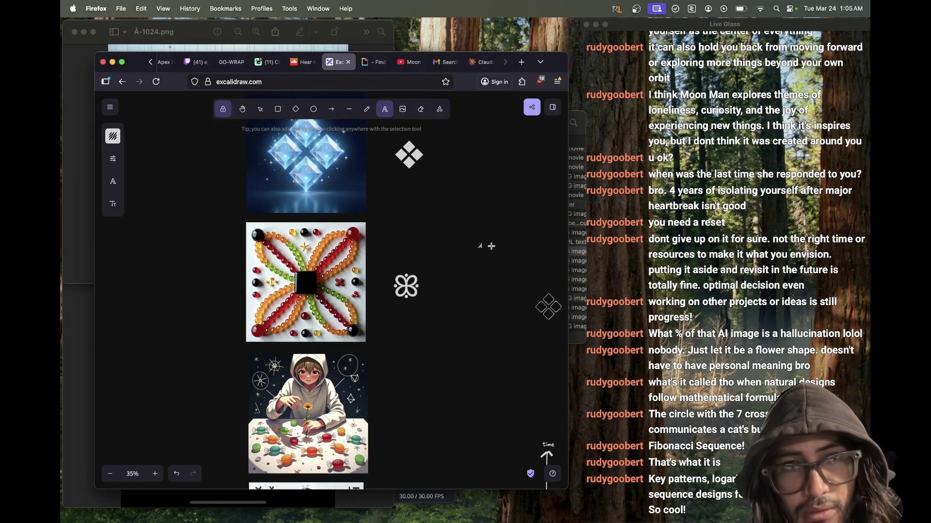
pyautogui.scroll(10, 486, 246)
pyautogui.press('BackSpace')
pyautogui.write('Å')
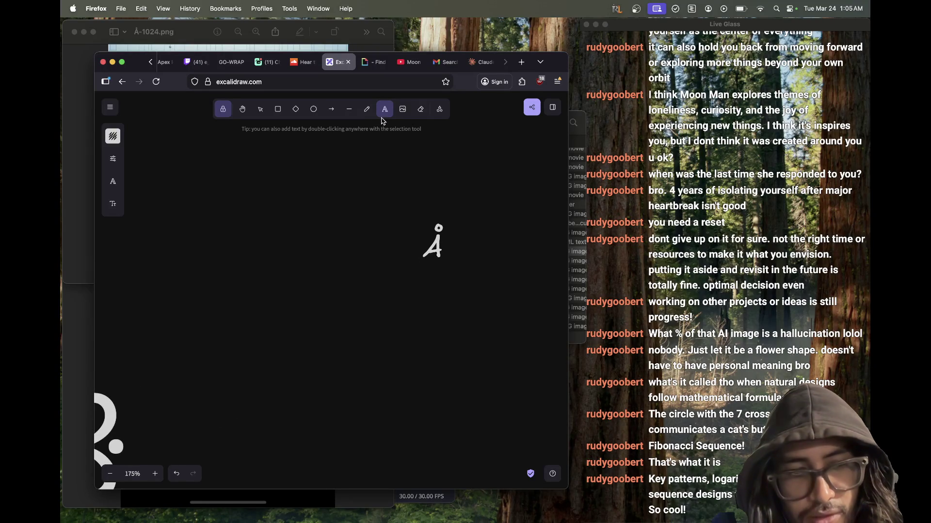
pyautogui.click(382, 263)
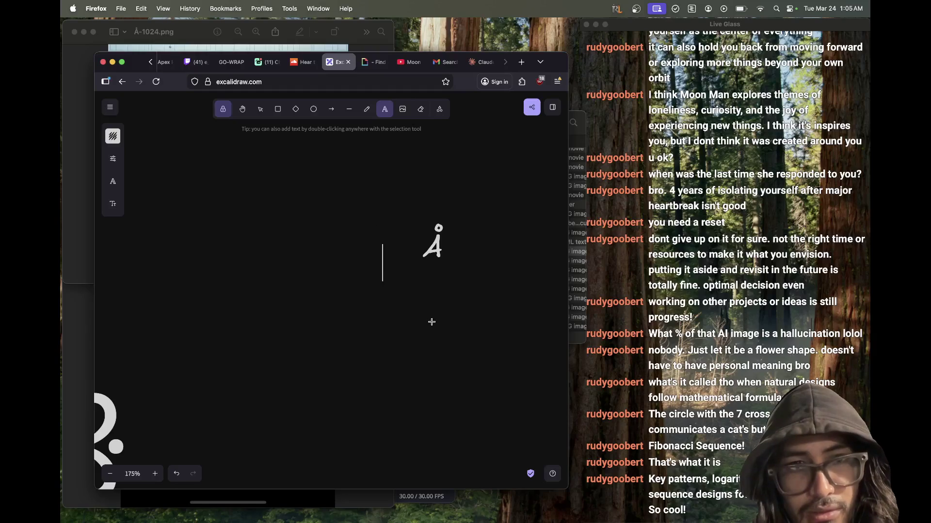
pyautogui.write('å')
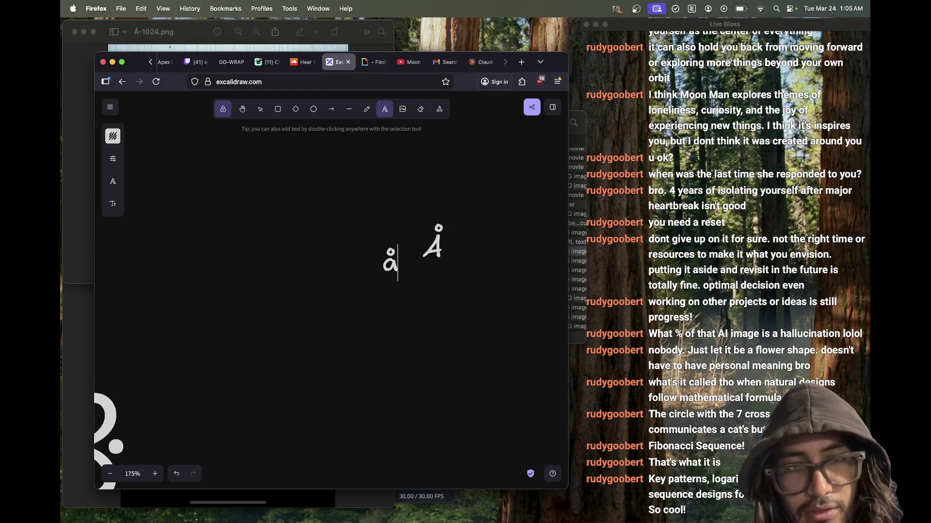
pyautogui.press('Escape')
# Move the 'å' to the right of the 'Å'
pyautogui.press('v')
pyautogui.moveTo(396, 263)
pyautogui.mouseDown()
pyautogui.moveTo(489, 255)
pyautogui.moveTo(476, 243)
pyautogui.mouseUp()
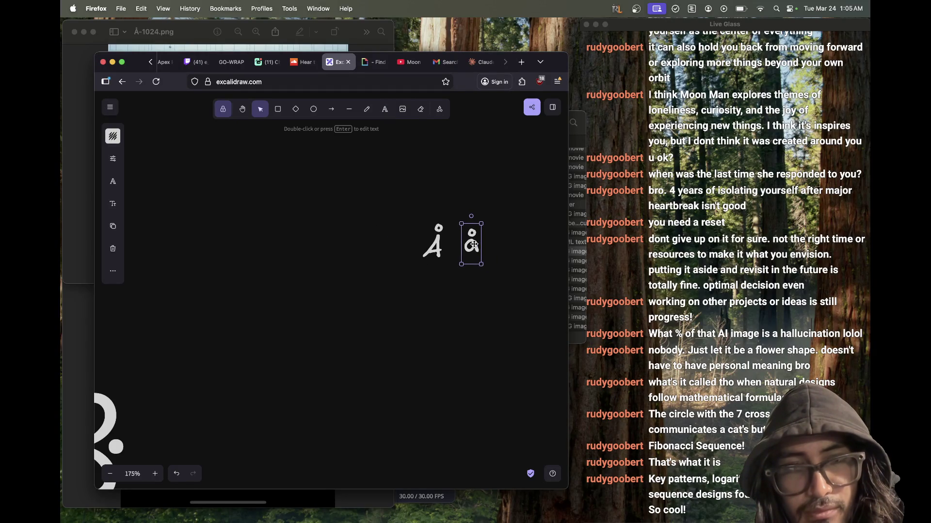
pyautogui.click(472, 308)
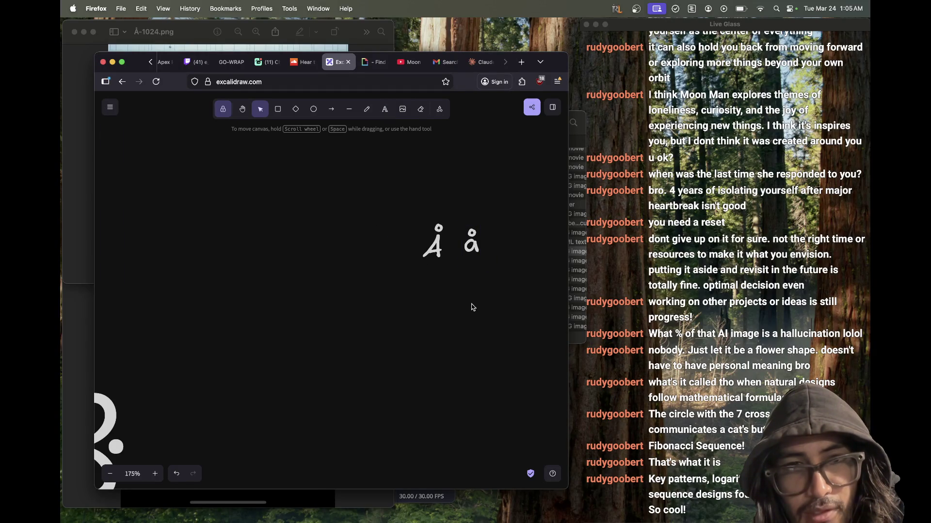
# Draw a large freehand A below the letters with a round dot above it
pyautogui.click(369, 114)
pyautogui.moveTo(390, 347)
pyautogui.mouseDown()
pyautogui.moveTo(416, 305)
pyautogui.moveTo(442, 357)
pyautogui.mouseUp()
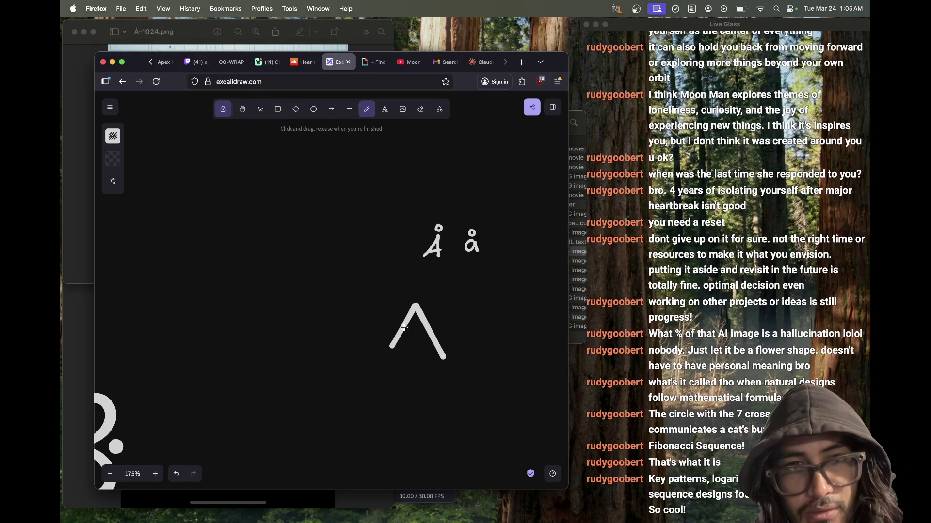
pyautogui.moveTo(404, 325); pyautogui.dragTo(416, 326)
pyautogui.hotkey('ctrl', 'z')
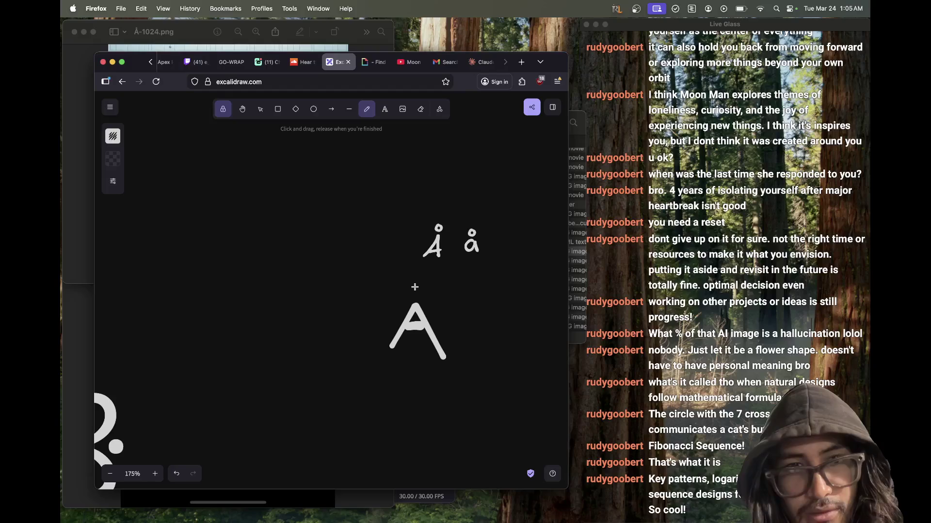
pyautogui.moveTo(416, 280)
pyautogui.mouseDown()
pyautogui.moveTo(420, 289)
pyautogui.moveTo(417, 281)
pyautogui.mouseUp()
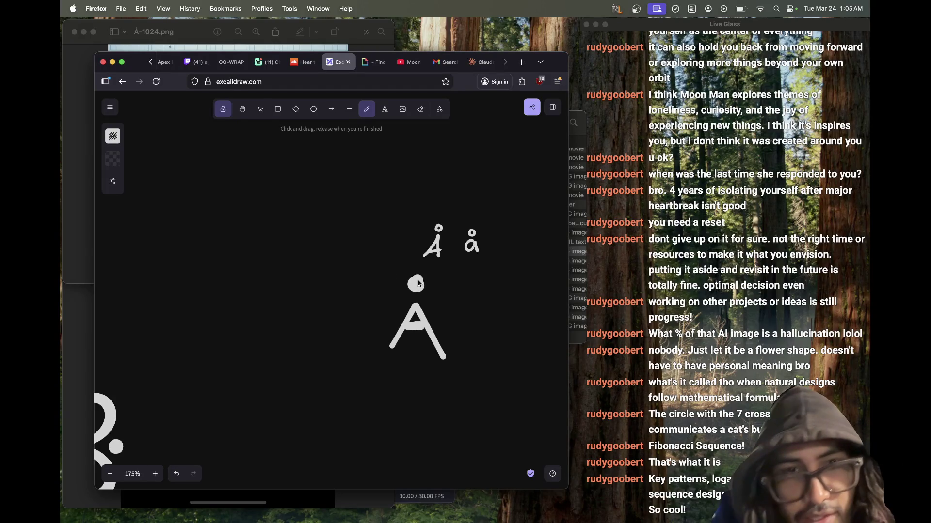
# Shift the dotted A slightly down-left and open a new browser tab
pyautogui.press('v')
pyautogui.moveTo(366, 258); pyautogui.dragTo(501, 399)
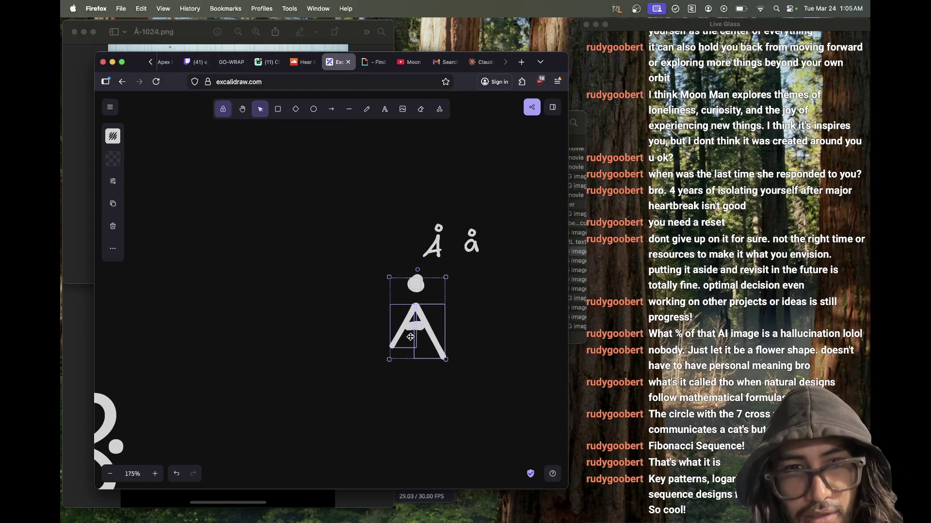
pyautogui.moveTo(415, 332); pyautogui.dragTo(386, 359)
pyautogui.click(521, 62)
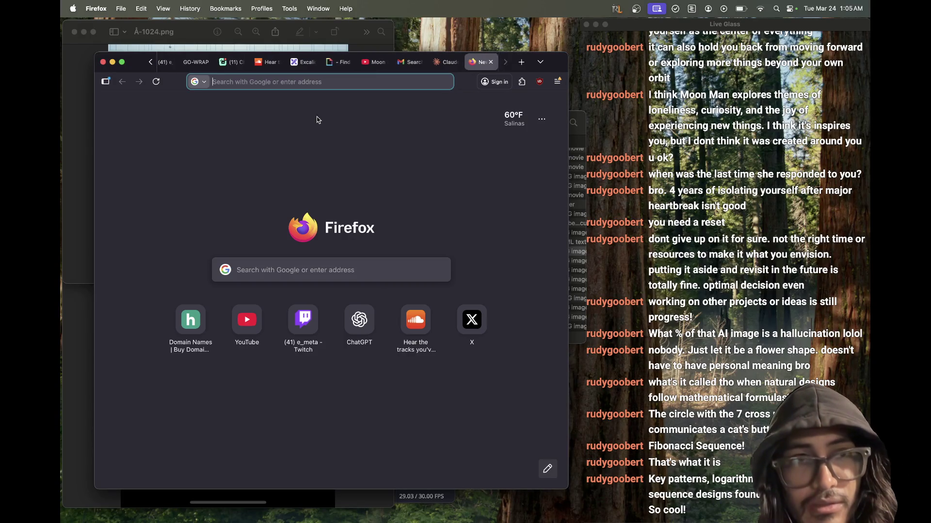
# Load the about:addons page, then close that tab again
pyautogui.write('about:addons')
pyautogui.press('Return')
pyautogui.press('super+w')
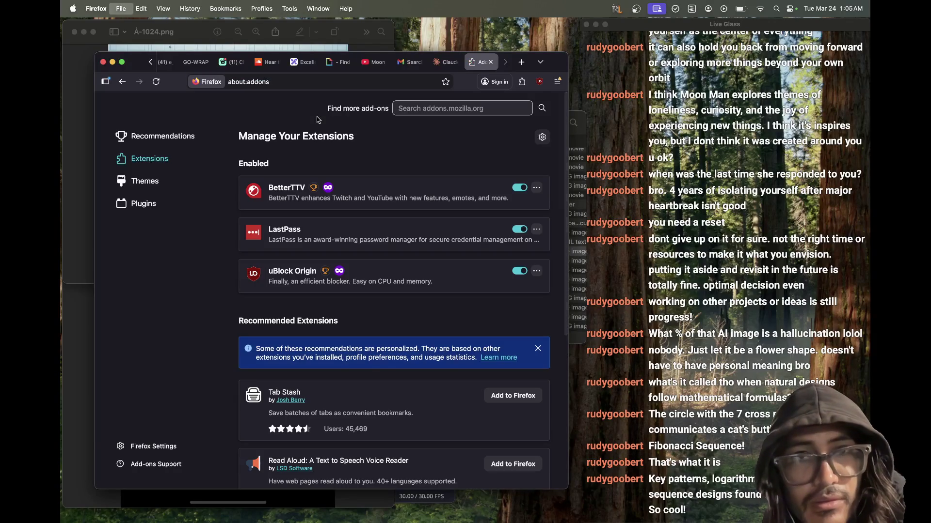
# Search Google for 'Å' in a new tab and open the Wikipedia result
pyautogui.click(521, 63)
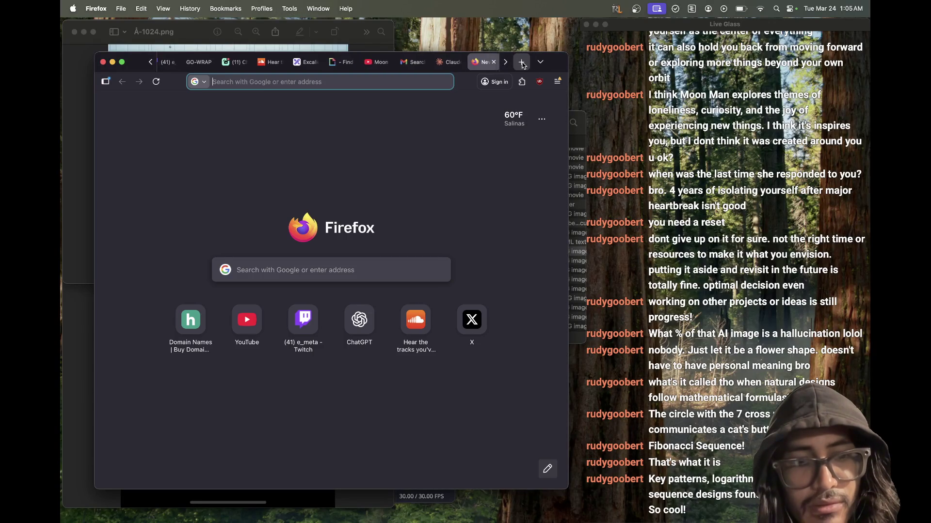
pyautogui.write('Å')
pyautogui.press('Return')
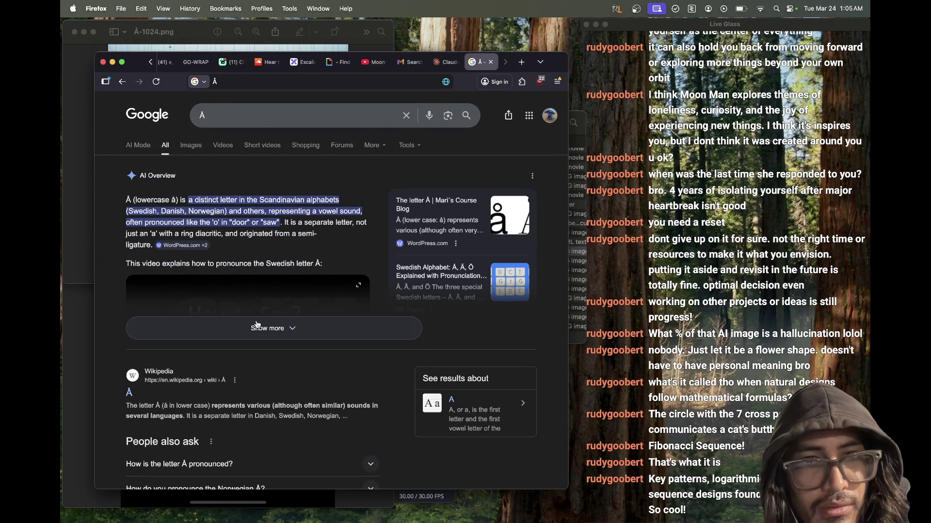
pyautogui.scroll(-3, 257, 325)
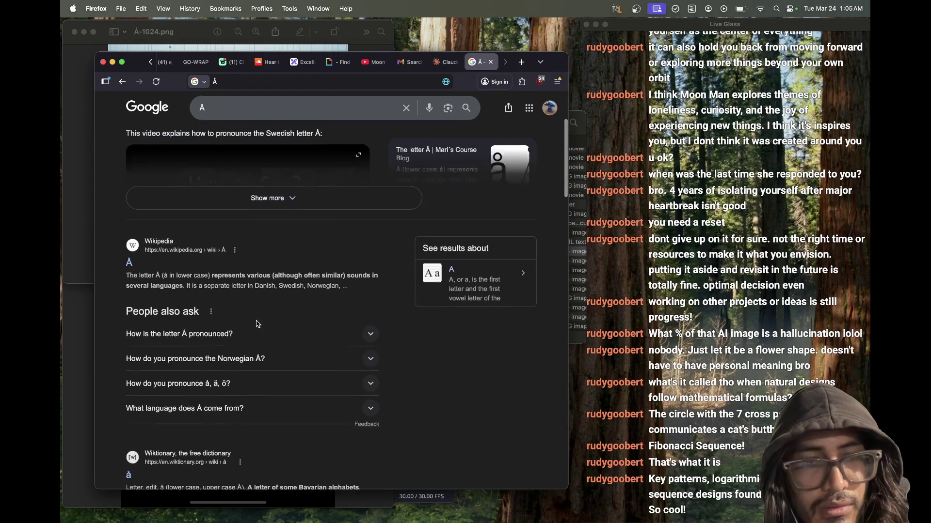
pyautogui.click(129, 260)
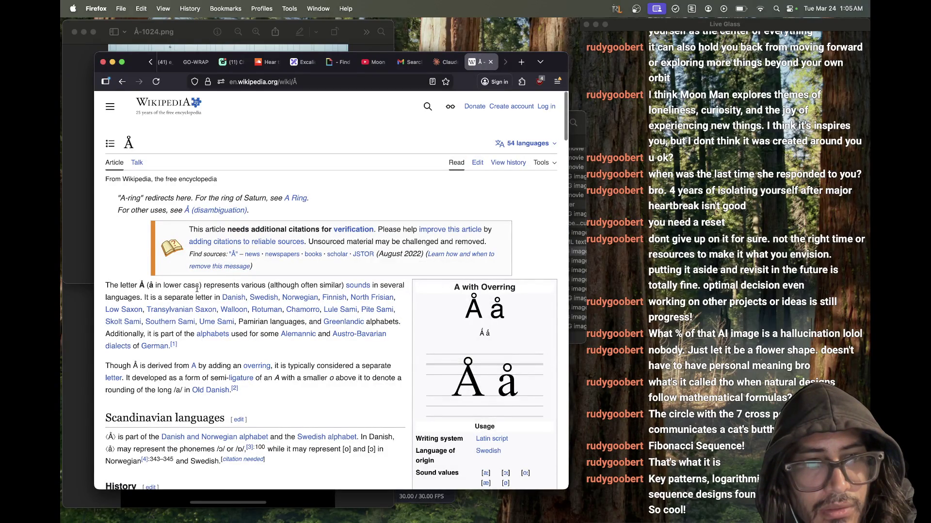
# Scroll through the Wikipedia Å article and back up, then switch to the ChatGPT tab
pyautogui.scroll(-4, 197, 289)
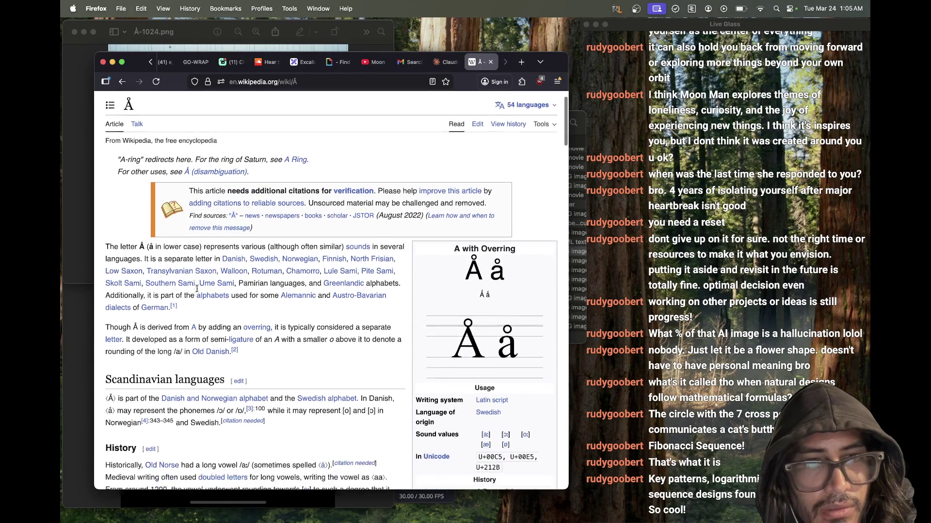
pyautogui.scroll(-4, 197, 290)
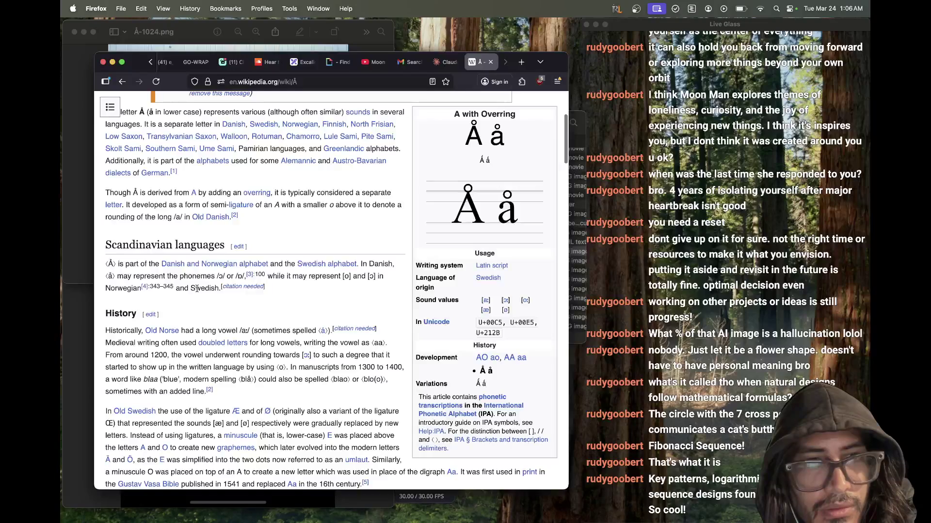
pyautogui.scroll(-2, 197, 289)
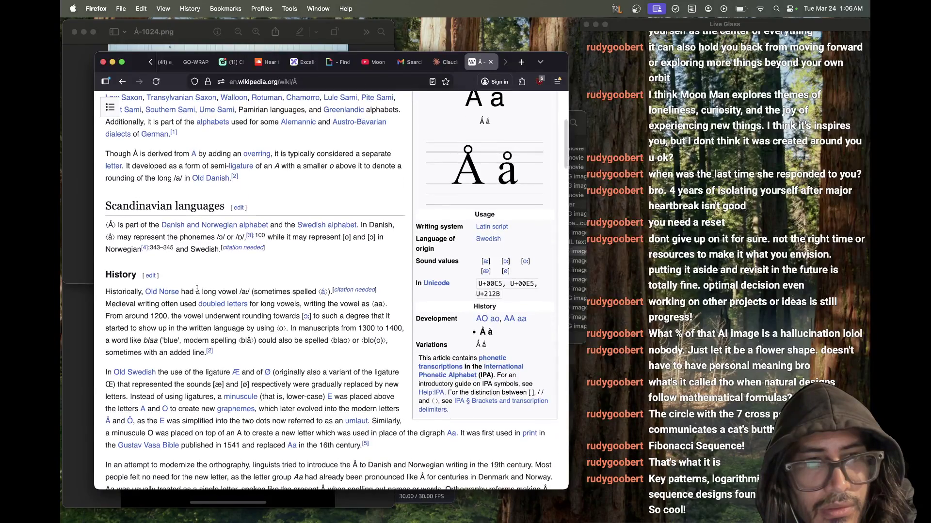
pyautogui.scroll(-1, 197, 289)
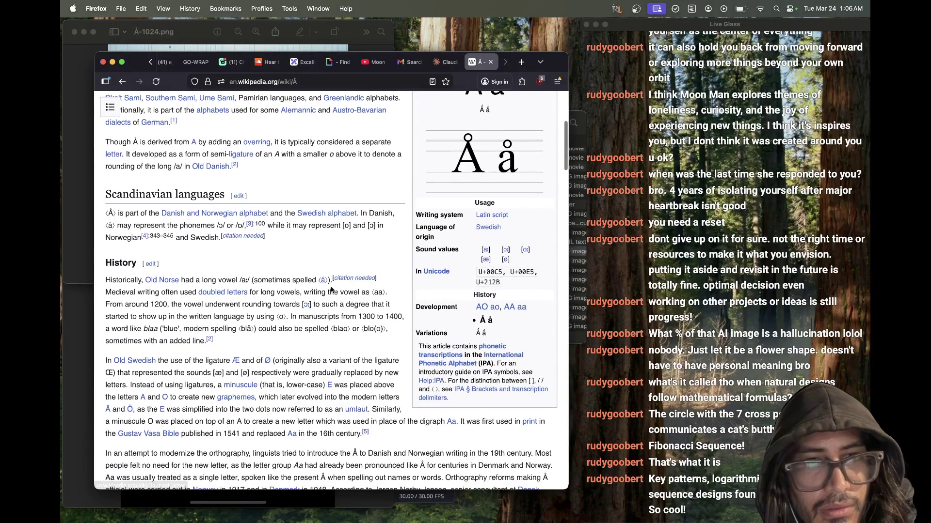
pyautogui.scroll(-1, 224, 325)
pyautogui.scroll(6, 221, 331)
pyautogui.scroll(4, 222, 331)
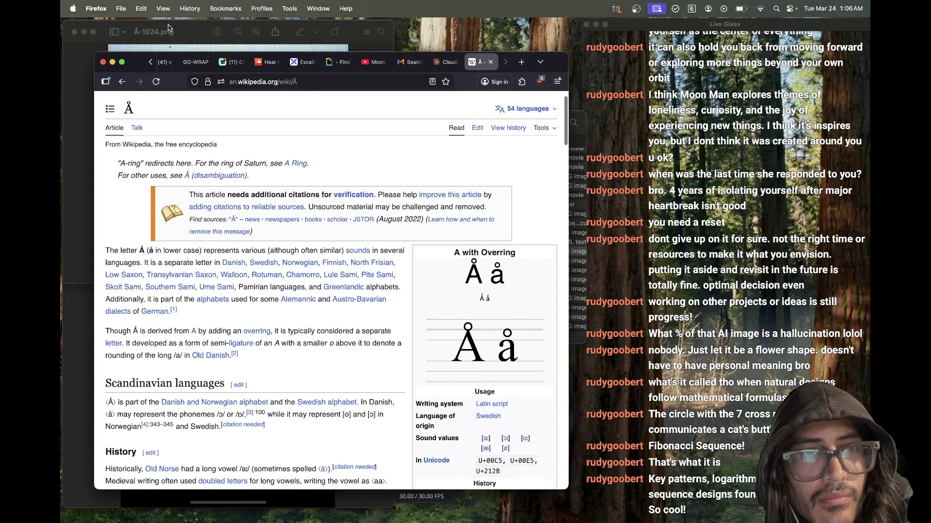
pyautogui.press('super+1')
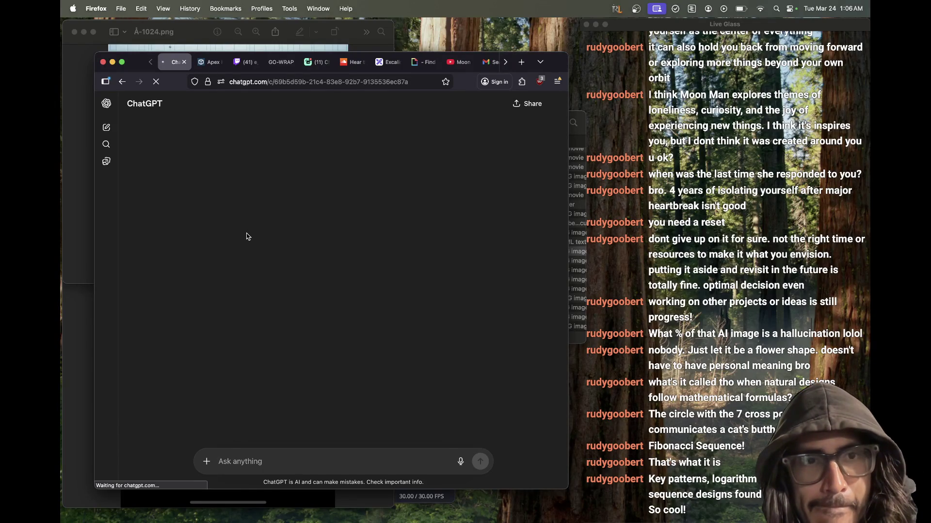
# Ask ChatGPT 'how do you pronounce Å' and have the answer read aloud
pyautogui.press('super+Tab')
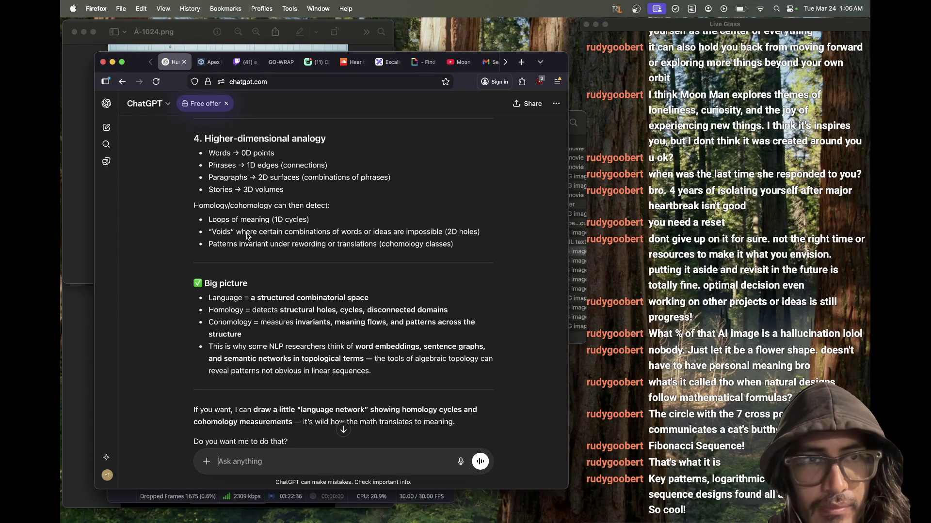
pyautogui.write('how')
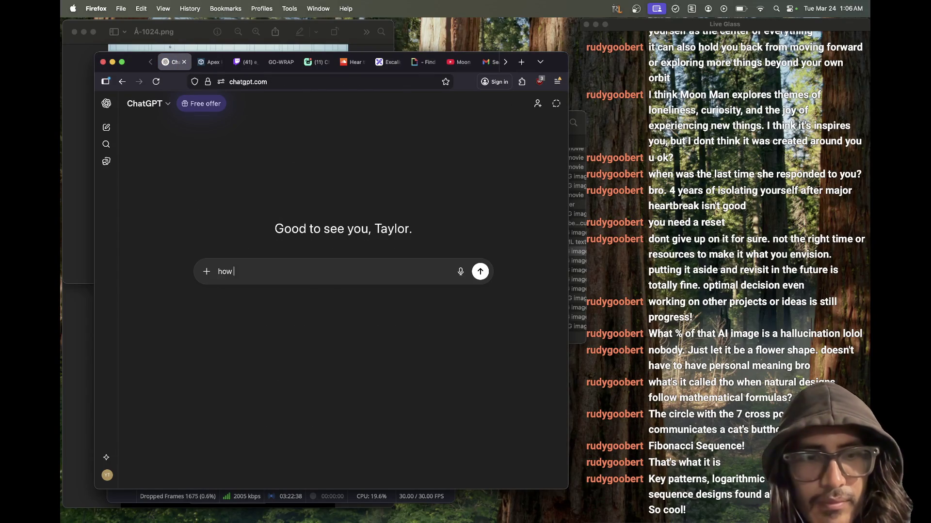
pyautogui.write(' do you pr')
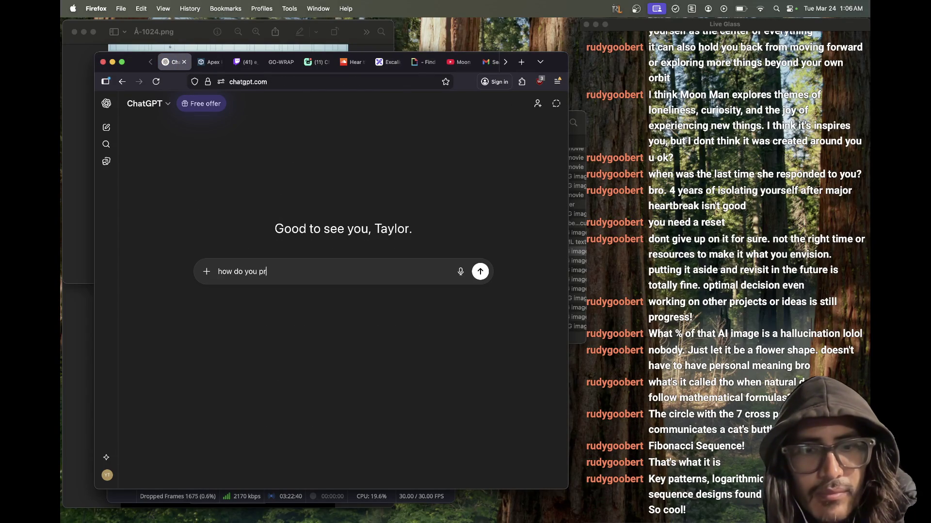
pyautogui.write('onounce Å')
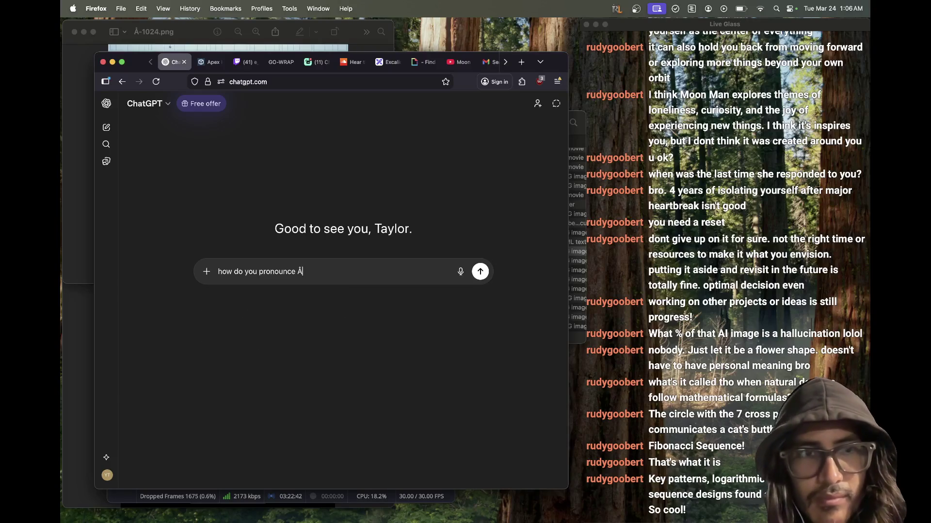
pyautogui.press('Return')
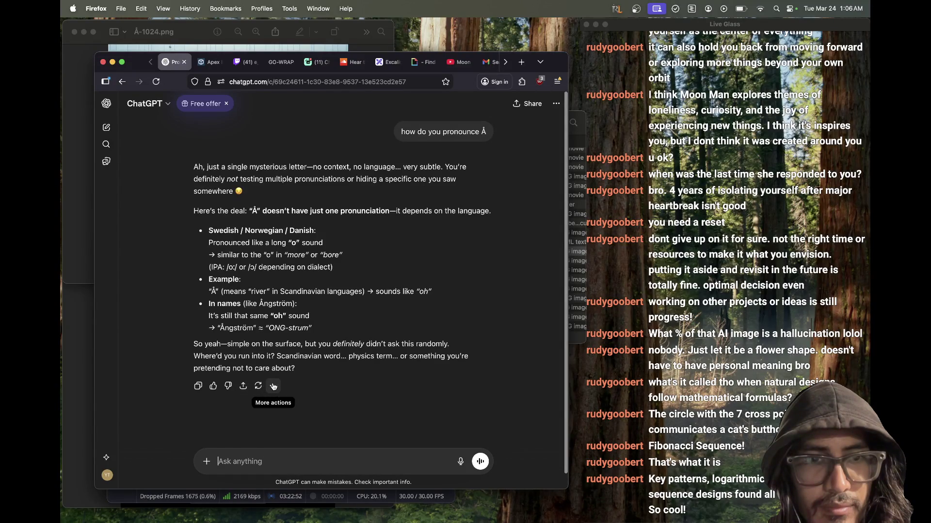
pyautogui.click(273, 385)
pyautogui.click(292, 366)
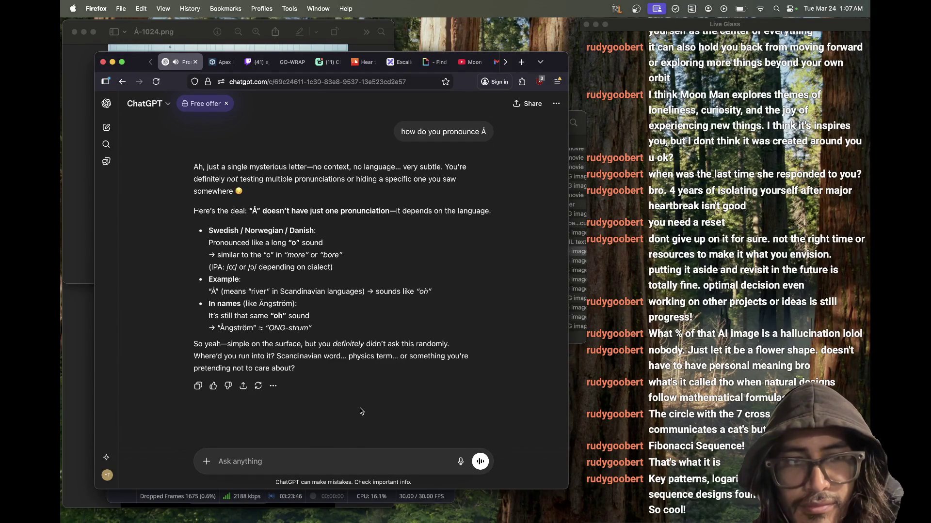
# Return to the Wikipedia Å article tab
pyautogui.hotkey('ctrl', 'shift', 'Tab')
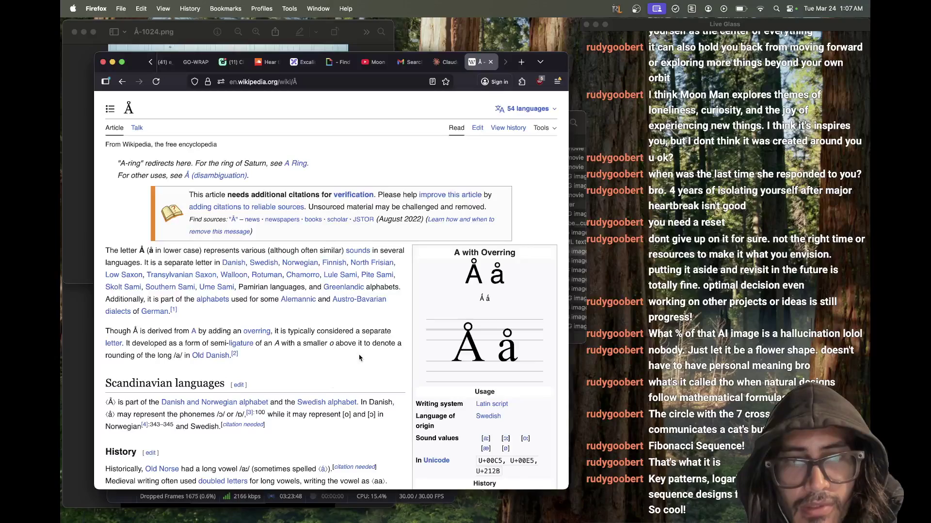
pyautogui.scroll(-3, 359, 357)
pyautogui.scroll(3, 359, 357)
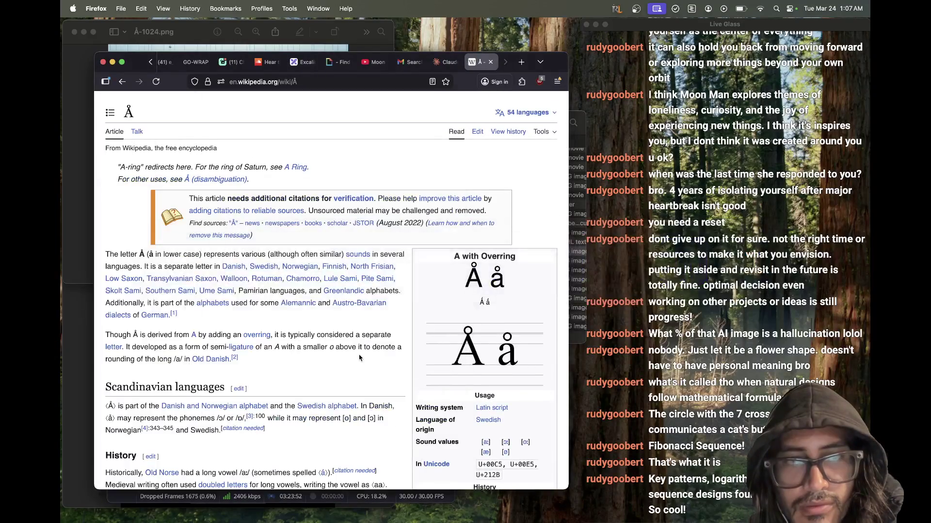
# Add a text list 'au', 'awl', 'owl' above the small Å letters in Excalidraw
pyautogui.click(300, 67)
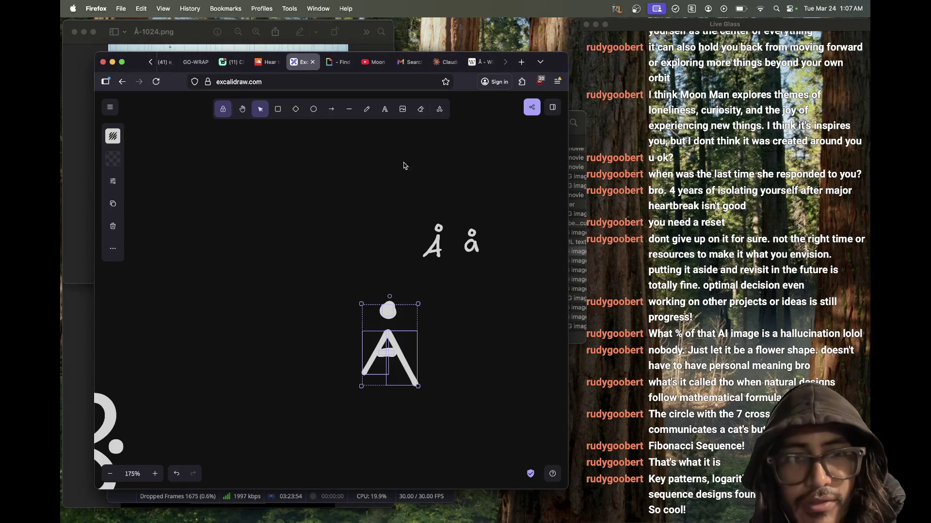
pyautogui.click(387, 109)
pyautogui.click(440, 156)
pyautogui.write('au')
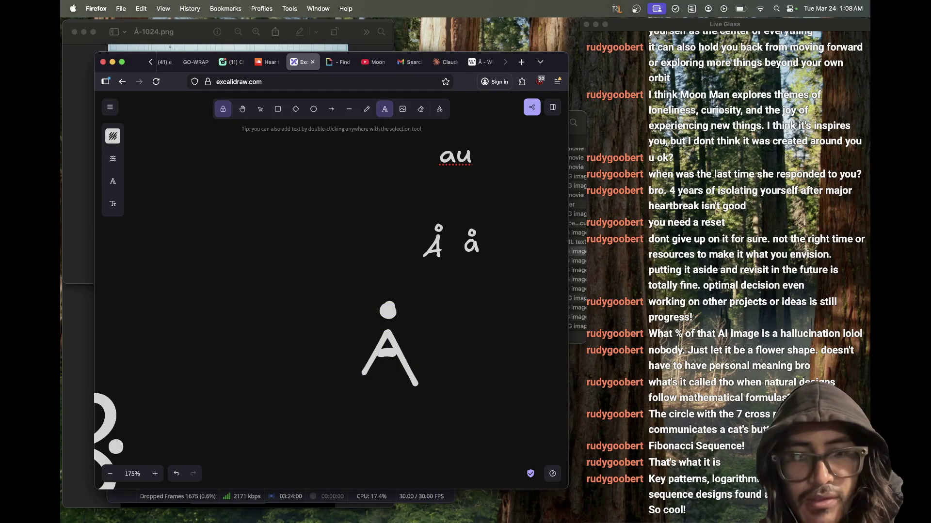
pyautogui.press('Return')
pyautogui.write('o')
pyautogui.press('BackSpace')
pyautogui.write('awl')
pyautogui.click(439, 217)
pyautogui.write('owl')
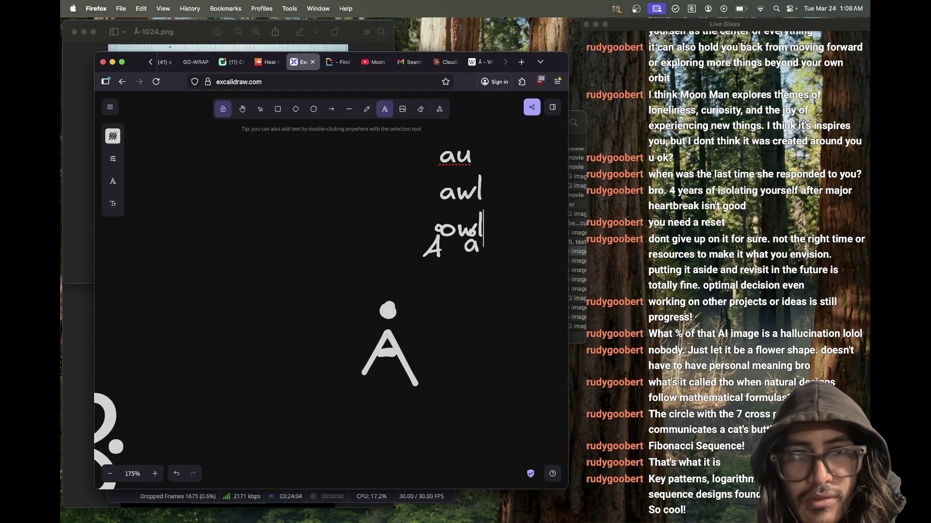
pyautogui.press('Escape')
# Move the word list left of the Å letters, add a blank line after 'owl', and lower it
pyautogui.moveTo(451, 160); pyautogui.dragTo(304, 175)
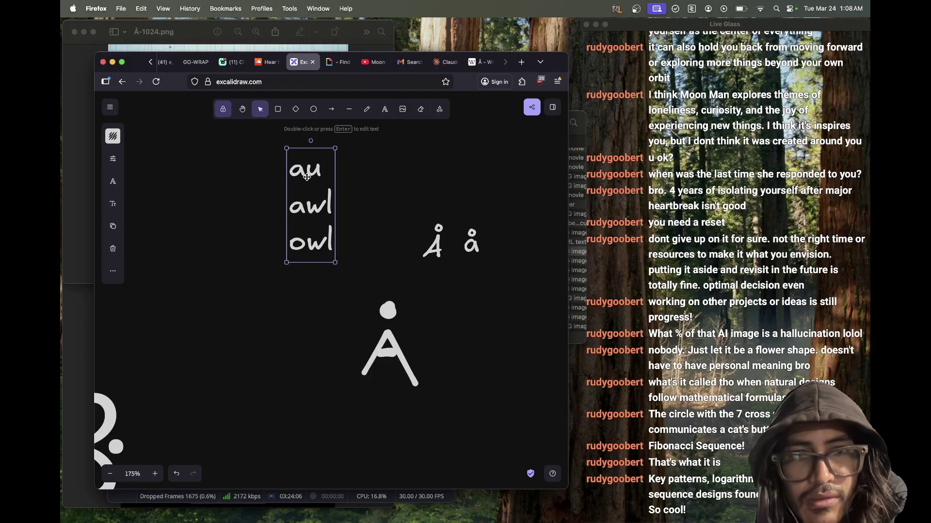
pyautogui.doubleClick(326, 199)
pyautogui.press('Down')
pyautogui.press('Right')
pyautogui.press('Return')
pyautogui.press('Escape')
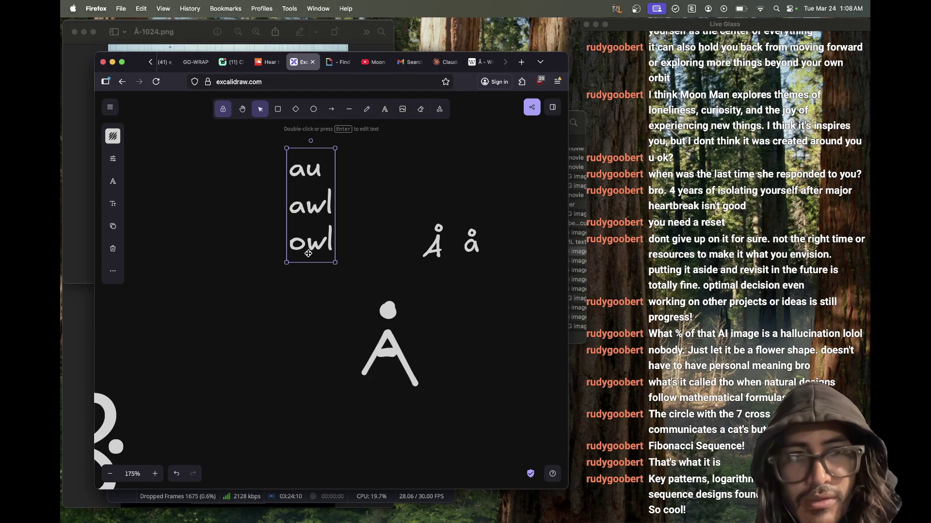
pyautogui.moveTo(311, 237)
pyautogui.mouseDown()
pyautogui.moveTo(300, 295)
pyautogui.moveTo(317, 273)
pyautogui.mouseUp()
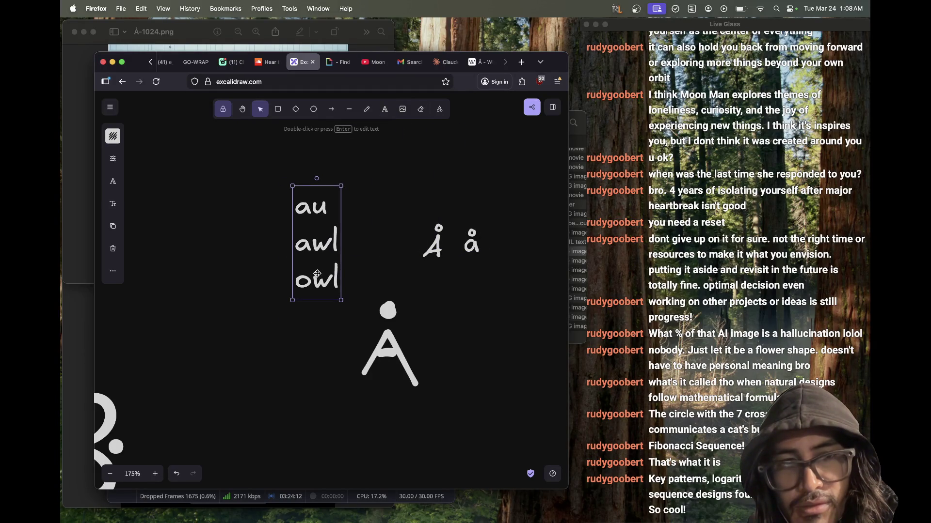
pyautogui.click(388, 272)
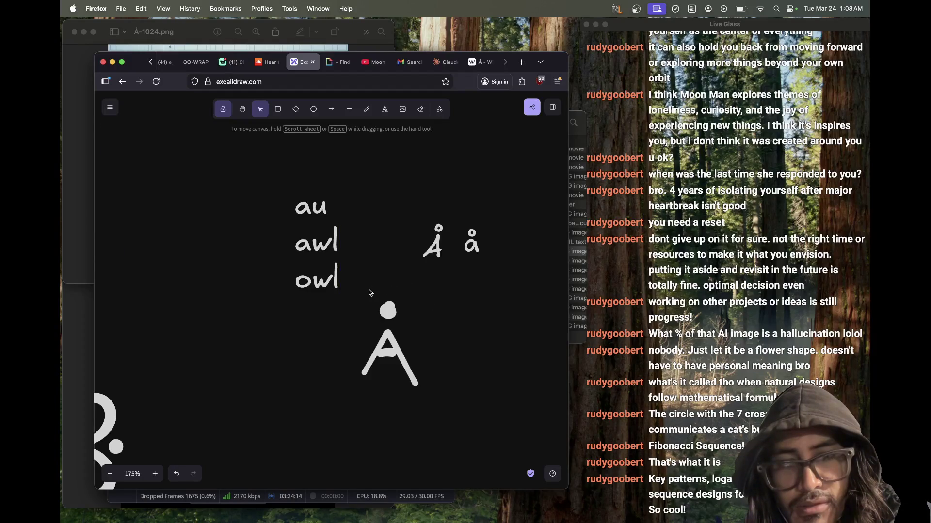
# Move the large hand-drawn Å up and to the right
pyautogui.moveTo(359, 286); pyautogui.dragTo(475, 431)
pyautogui.moveTo(397, 364); pyautogui.dragTo(486, 333)
pyautogui.click(270, 197)
# Delete the au, awl, owl words and switch to Preview
pyautogui.moveTo(279, 179)
pyautogui.mouseDown()
pyautogui.moveTo(303, 242)
pyautogui.moveTo(359, 304)
pyautogui.mouseUp()
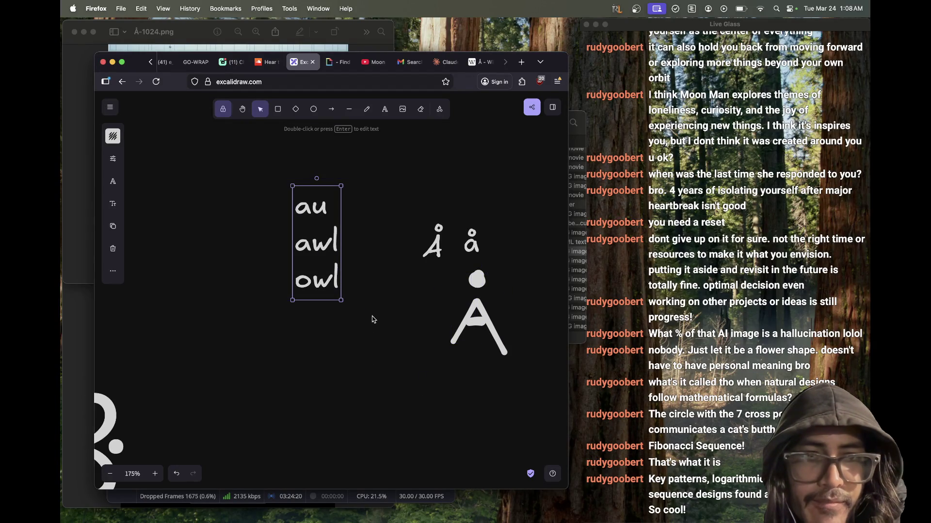
pyautogui.press('Delete')
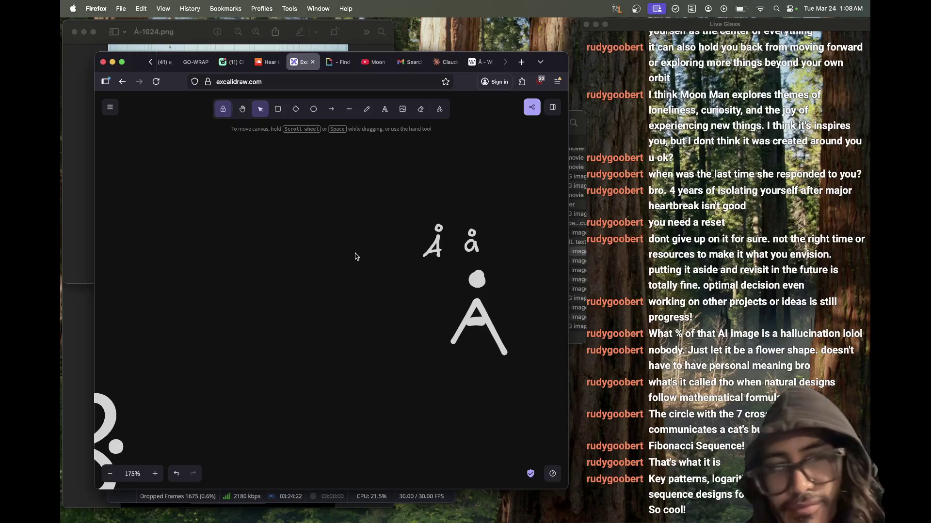
pyautogui.press('super+Tab')
pyautogui.press('Tab')
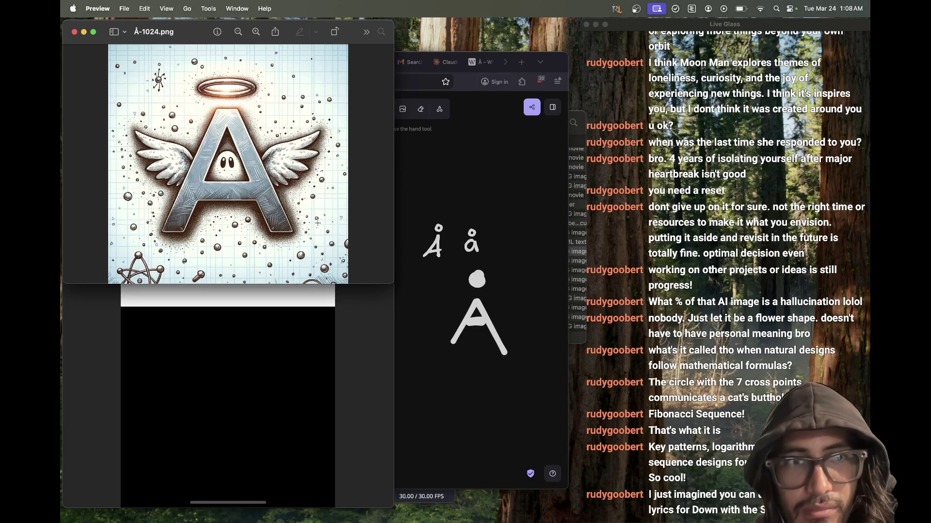
# Close the Å-1024.png image and the simulator screenshot in Preview
pyautogui.press('super+w')
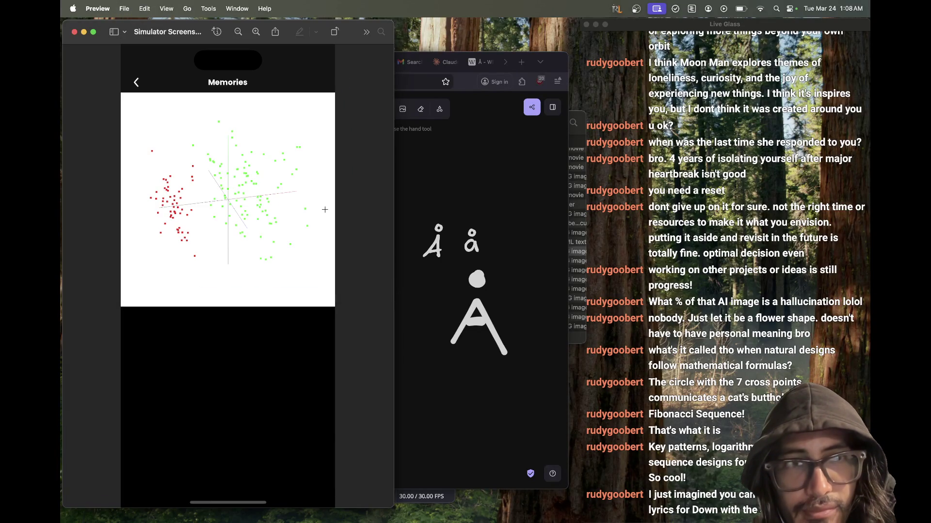
pyautogui.press('super+w')
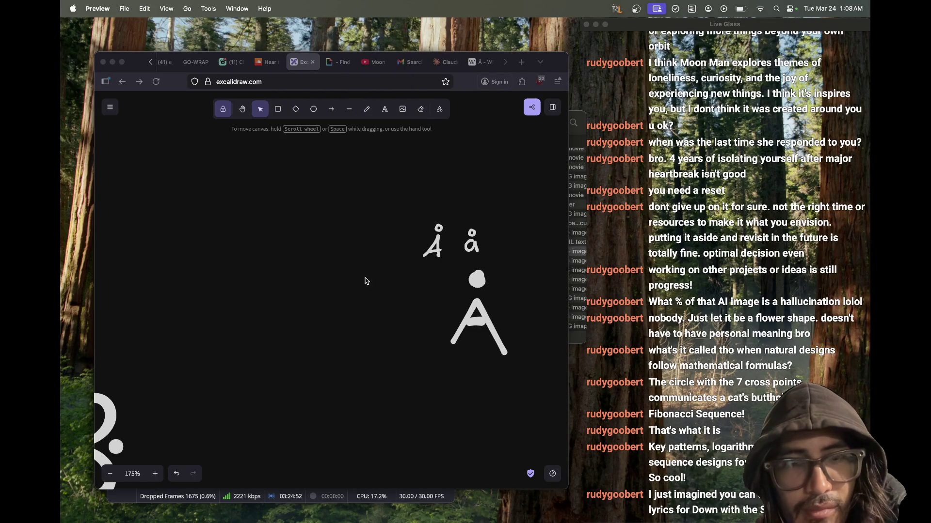
pyautogui.scroll(-3, 373, 274)
pyautogui.hscroll(-2, 373, 274)
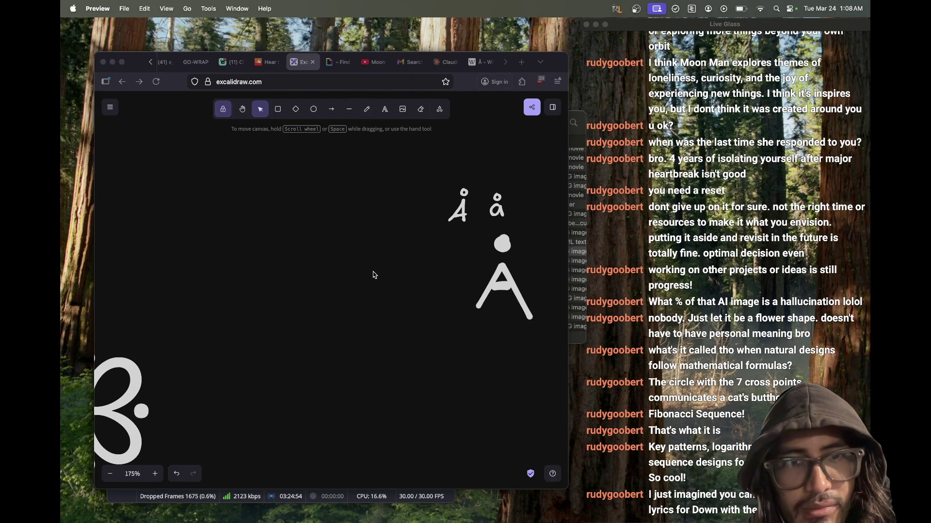
pyautogui.scroll(-4, 379, 269)
pyautogui.hscroll(-3, 378, 269)
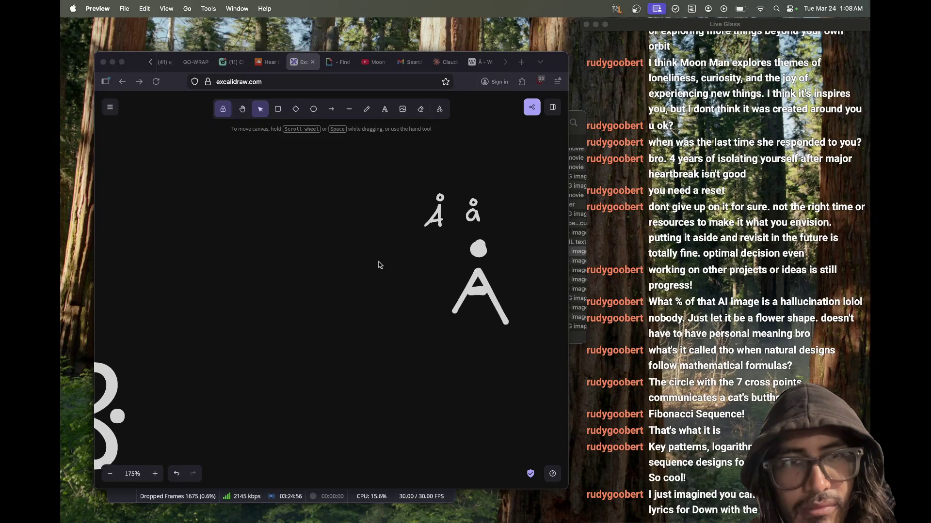
pyautogui.scroll(4, 380, 264)
pyautogui.hscroll(4, 379, 265)
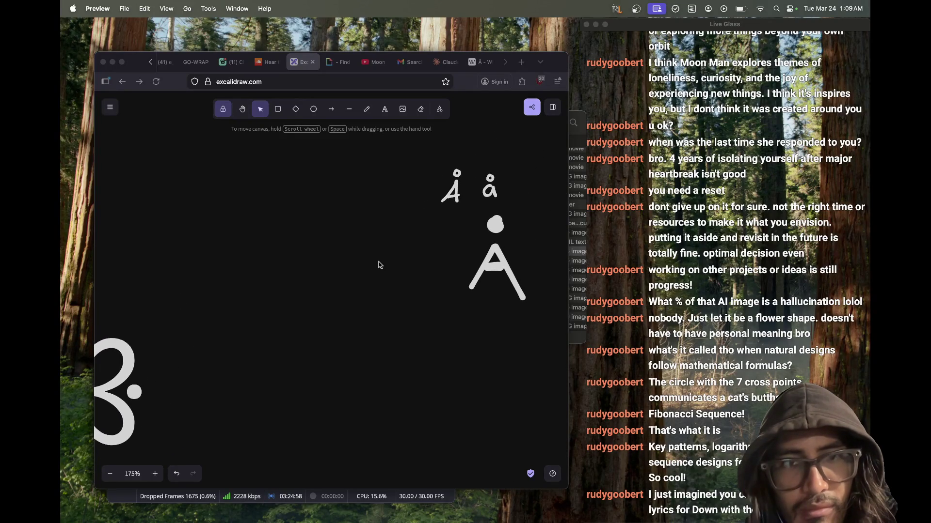
pyautogui.scroll(-1, 379, 264)
pyautogui.hscroll(-1, 379, 264)
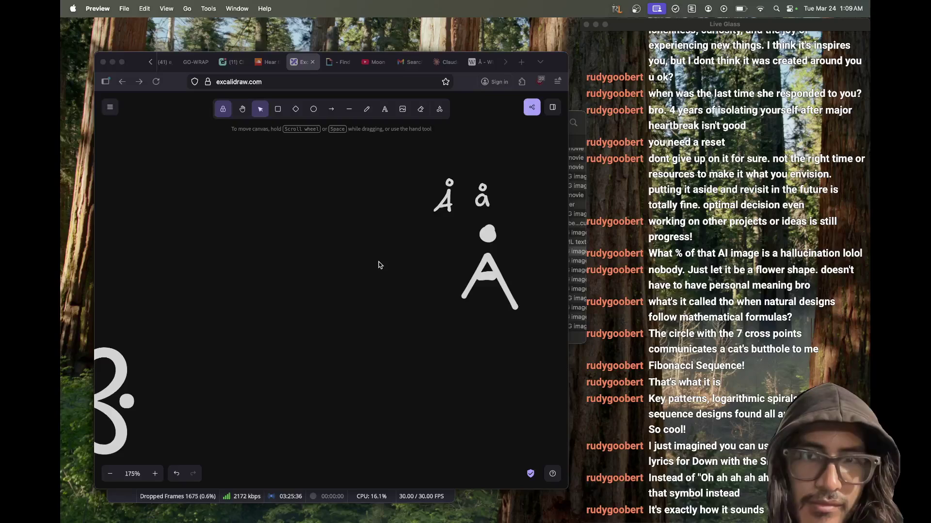
pyautogui.click(363, 111)
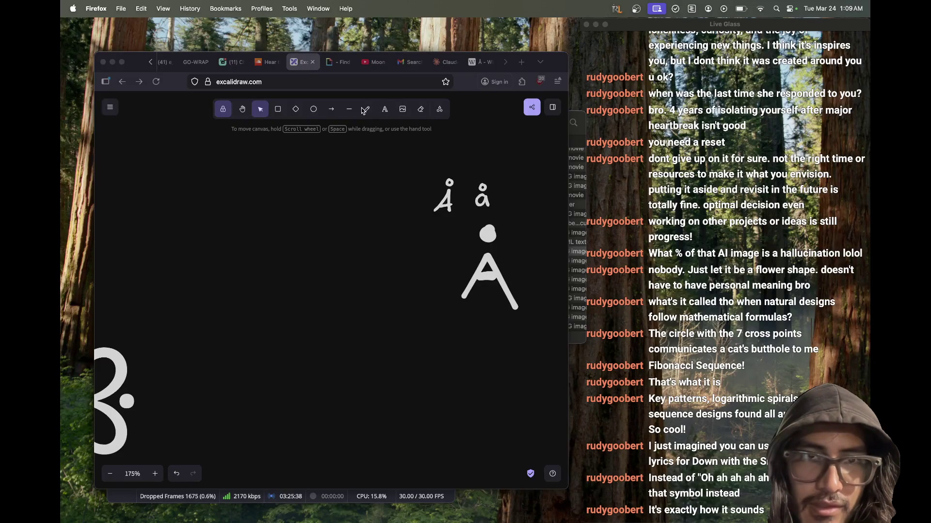
# Sketch freehand orbit loops and a nucleus for the atom, undoing the bad strokes
pyautogui.click(363, 111)
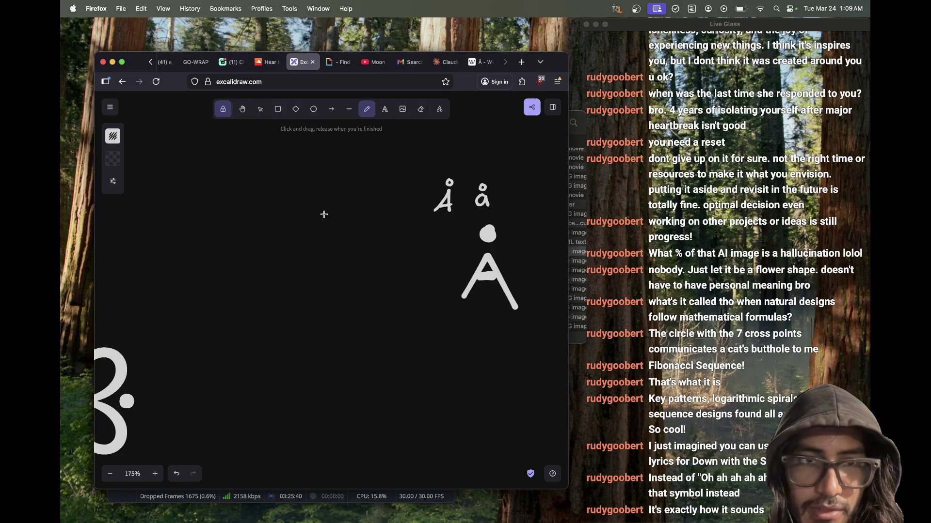
pyautogui.moveTo(327, 239)
pyautogui.mouseDown()
pyautogui.moveTo(334, 269)
pyautogui.moveTo(339, 255)
pyautogui.moveTo(313, 253)
pyautogui.moveTo(257, 200)
pyautogui.moveTo(328, 295)
pyautogui.moveTo(324, 245)
pyautogui.moveTo(297, 220)
pyautogui.moveTo(323, 236)
pyautogui.moveTo(270, 206)
pyautogui.moveTo(322, 298)
pyautogui.moveTo(358, 276)
pyautogui.moveTo(318, 237)
pyautogui.mouseUp()
pyautogui.hotkey('ctrl', 'z')
pyautogui.hotkey('ctrl', 'z')
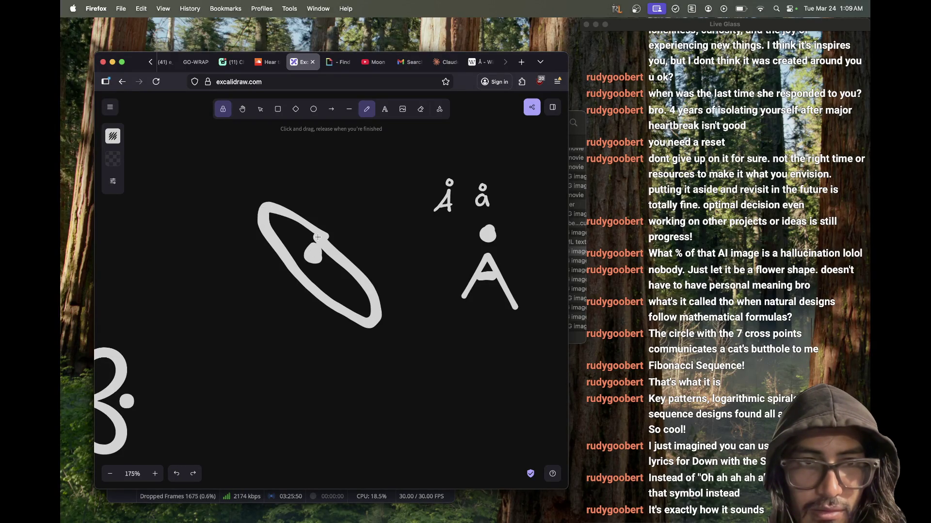
pyautogui.moveTo(308, 202)
pyautogui.mouseDown()
pyautogui.moveTo(294, 312)
pyautogui.moveTo(334, 297)
pyautogui.moveTo(313, 186)
pyautogui.moveTo(306, 203)
pyautogui.mouseUp()
pyautogui.moveTo(232, 284)
pyautogui.mouseDown()
pyautogui.moveTo(368, 209)
pyautogui.moveTo(312, 277)
pyautogui.moveTo(235, 282)
pyautogui.mouseUp()
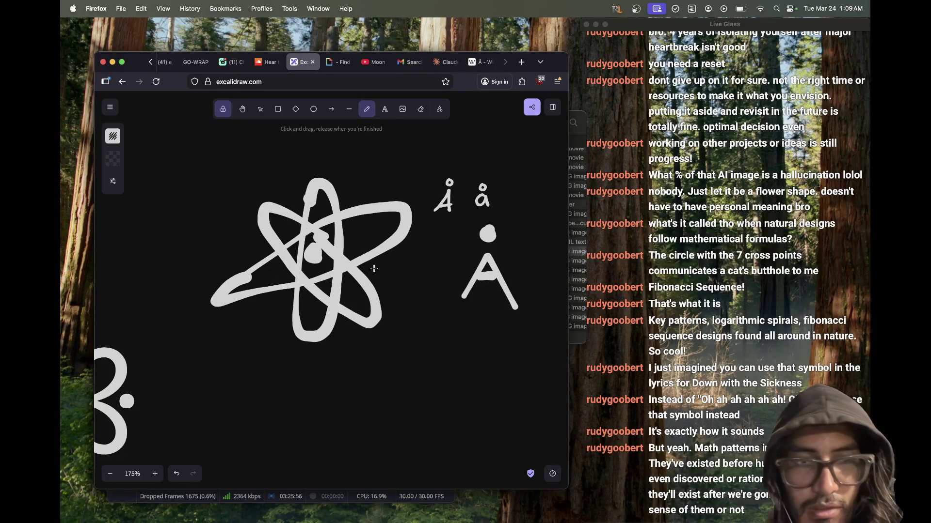
pyautogui.hotkey('ctrl', 'z')
pyautogui.moveTo(326, 222)
pyautogui.mouseDown()
pyautogui.moveTo(279, 311)
pyautogui.moveTo(378, 208)
pyautogui.moveTo(277, 259)
pyautogui.moveTo(334, 274)
pyautogui.moveTo(361, 213)
pyautogui.mouseUp()
pyautogui.hotkey('ctrl', 'z')
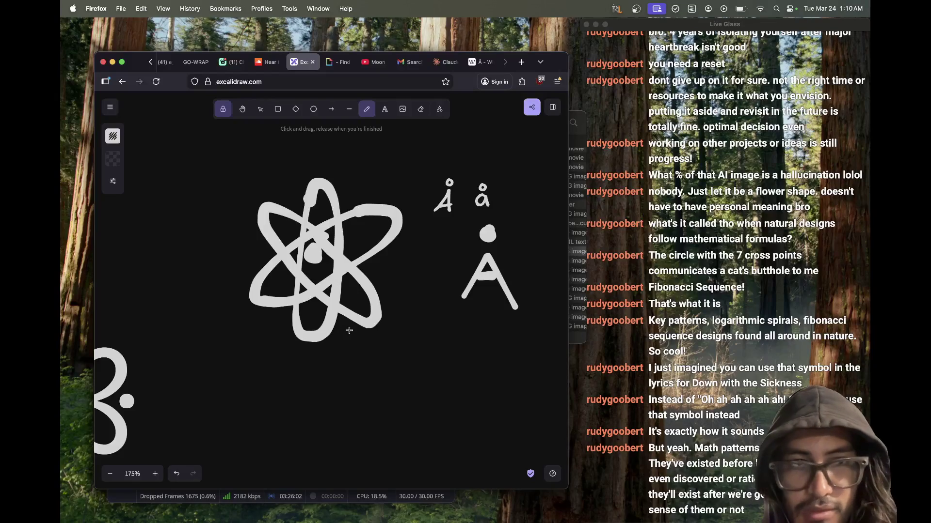
# Draw a flat bracket stroke beneath the atom, replacing a first curled attempt
pyautogui.scroll(2, 340, 332)
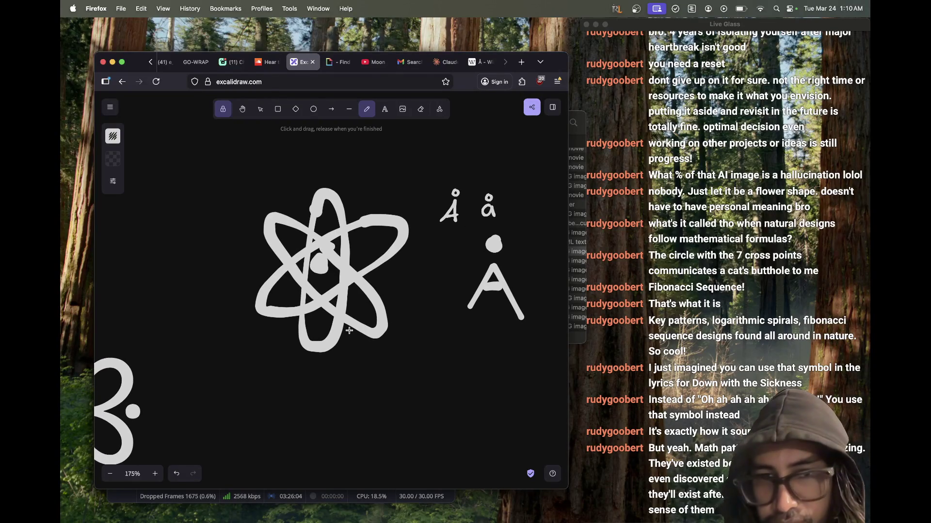
pyautogui.hscroll(1, 349, 330)
pyautogui.hscroll(2, 349, 331)
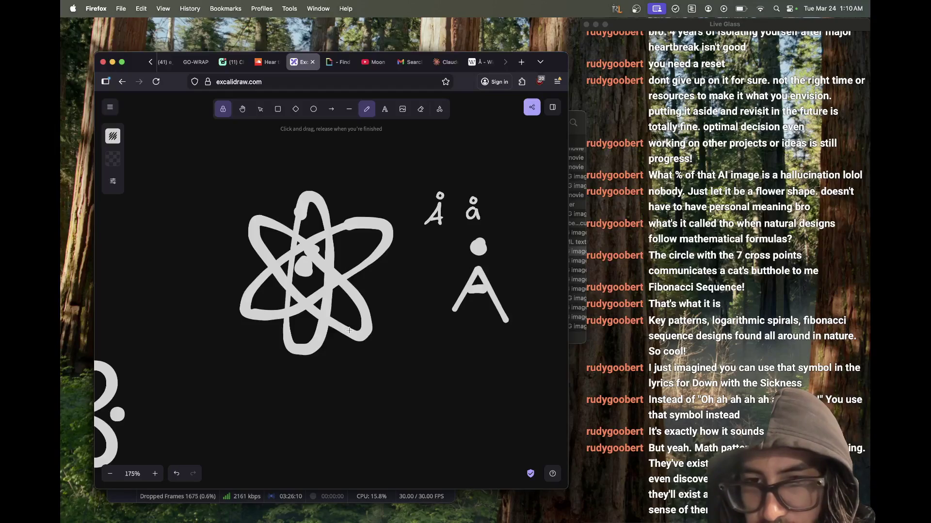
pyautogui.moveTo(241, 364)
pyautogui.mouseDown()
pyautogui.moveTo(352, 385)
pyautogui.moveTo(366, 379)
pyautogui.moveTo(370, 361)
pyautogui.mouseUp()
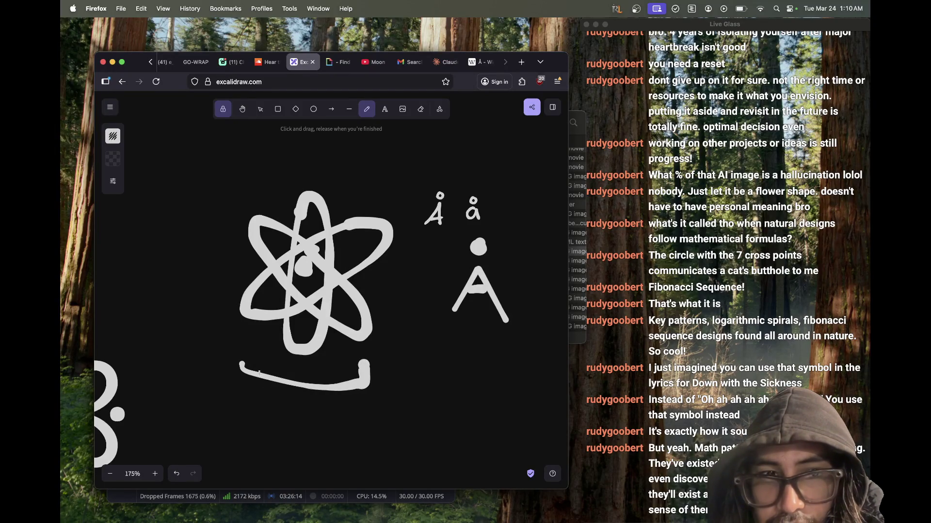
pyautogui.hotkey('ctrl', 'z')
pyautogui.moveTo(238, 358)
pyautogui.mouseDown()
pyautogui.moveTo(365, 391)
pyautogui.moveTo(378, 371)
pyautogui.mouseUp()
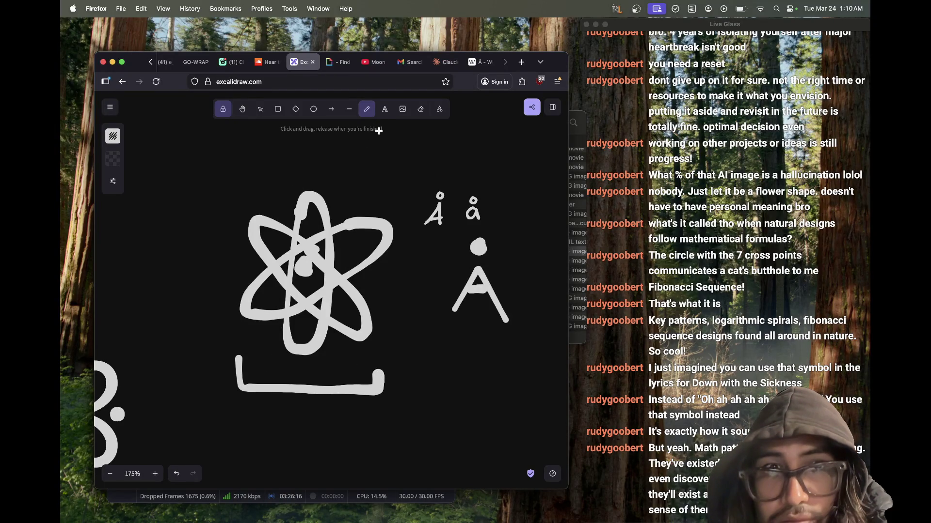
pyautogui.click(385, 113)
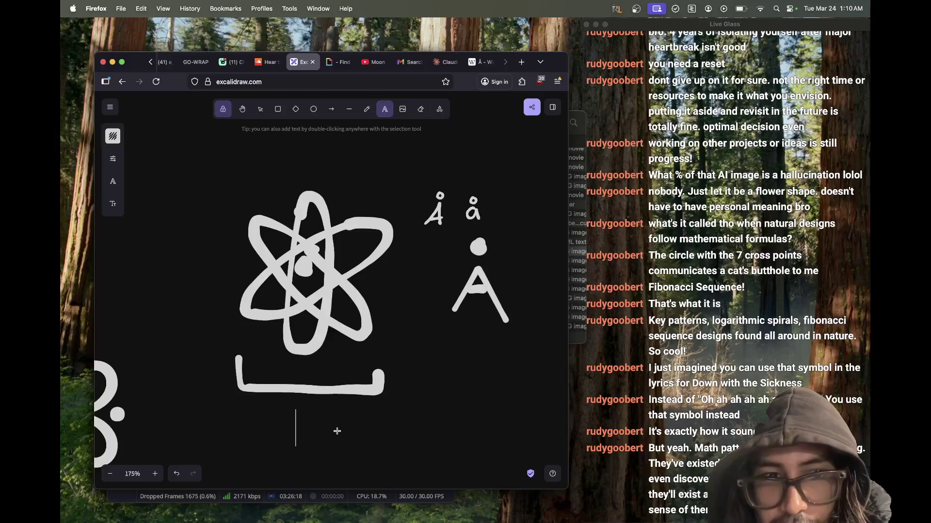
# Type a small 'Å' text under the bracket stroke
pyautogui.click(296, 428)
pyautogui.write('Å')
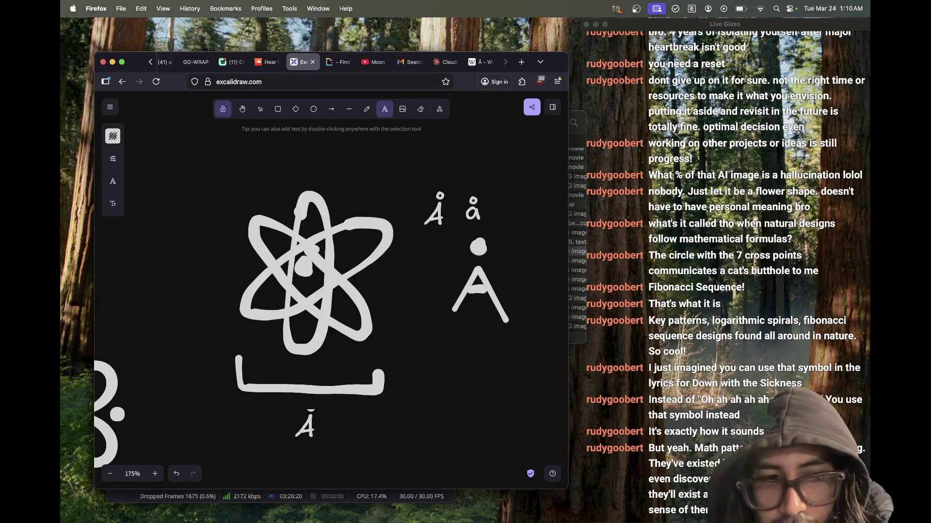
pyautogui.press('Escape')
pyautogui.press('v')
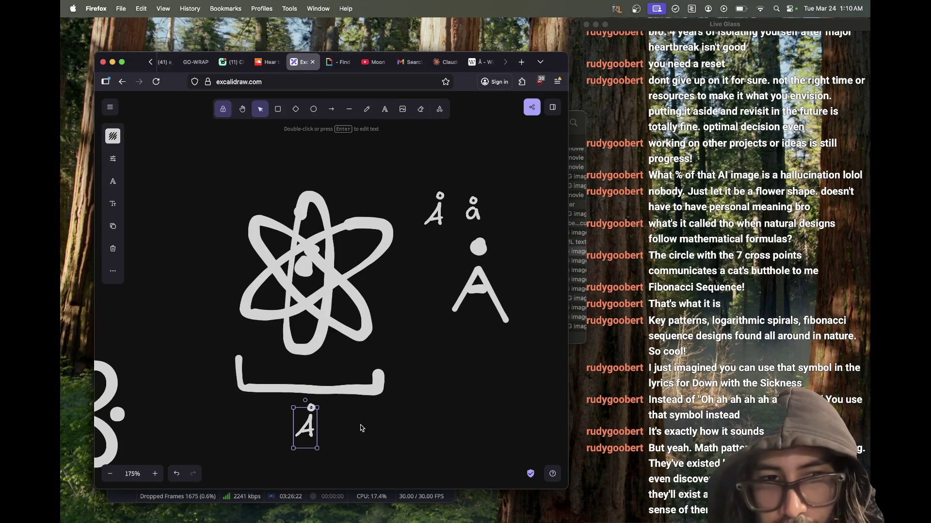
pyautogui.click(361, 429)
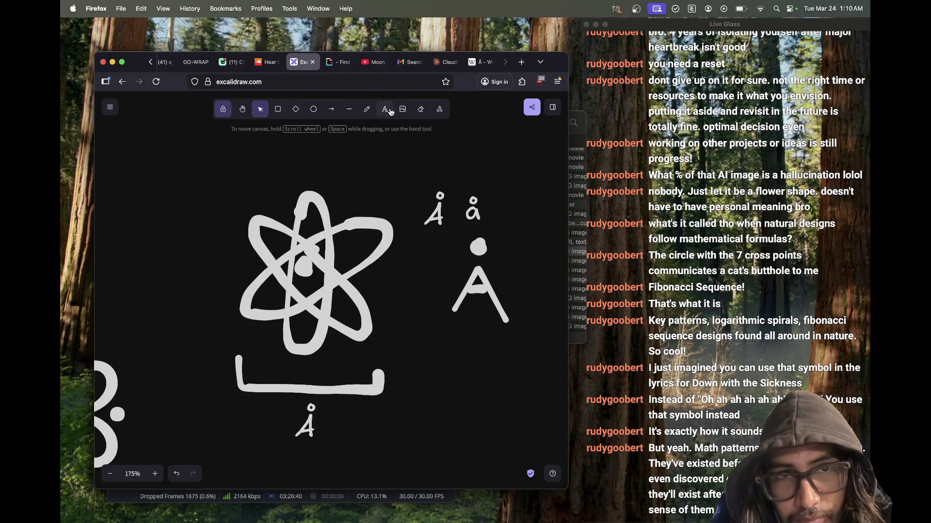
# Add the text 'seraphim' and move it up under the large Å
pyautogui.click(385, 109)
pyautogui.click(451, 387)
pyautogui.write('se')
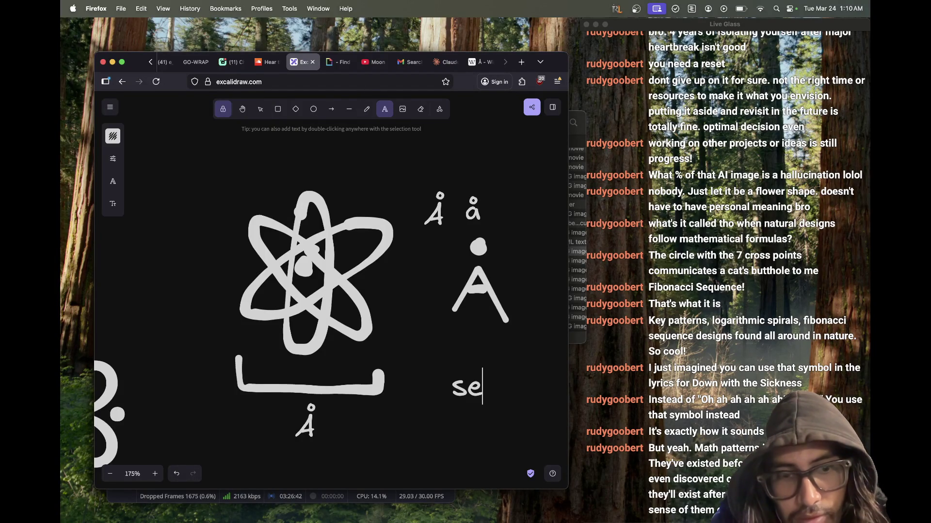
pyautogui.write('raphim')
pyautogui.press('Escape')
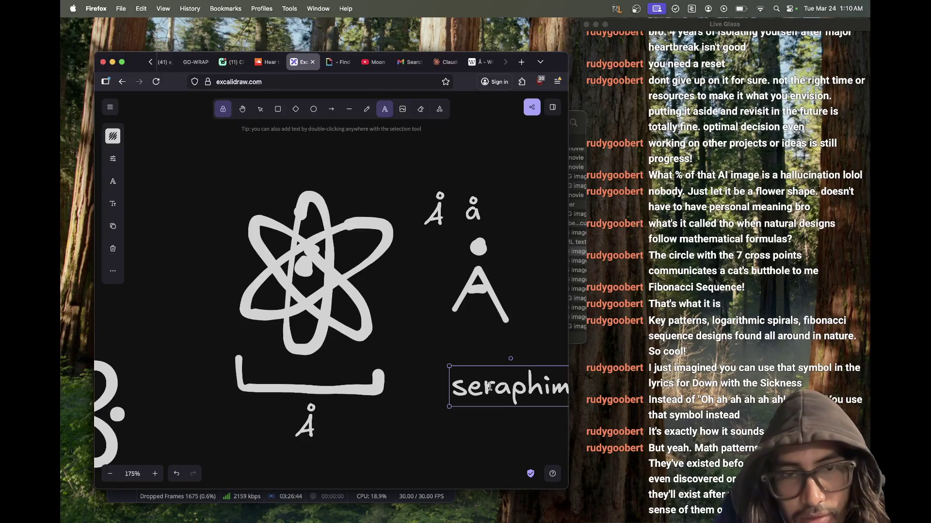
pyautogui.moveTo(496, 388); pyautogui.dragTo(474, 374)
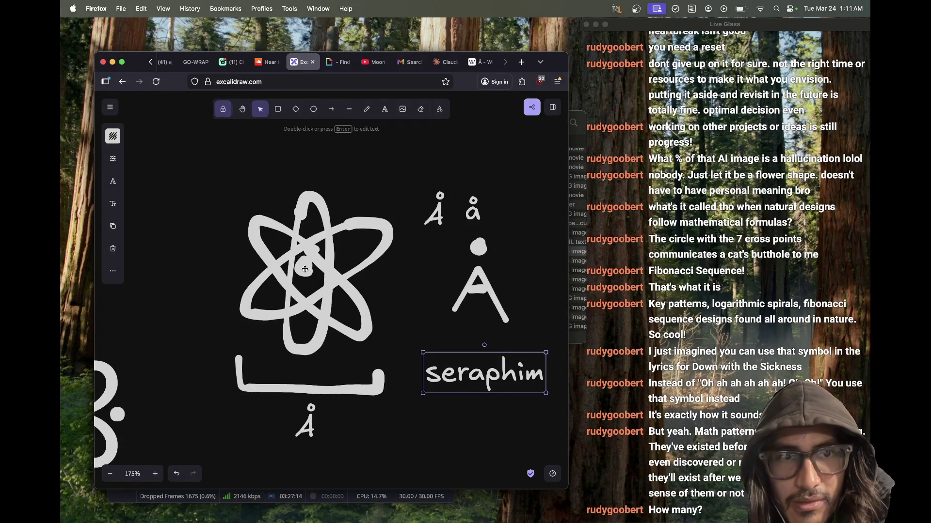
pyautogui.click(315, 270)
pyautogui.click(307, 274)
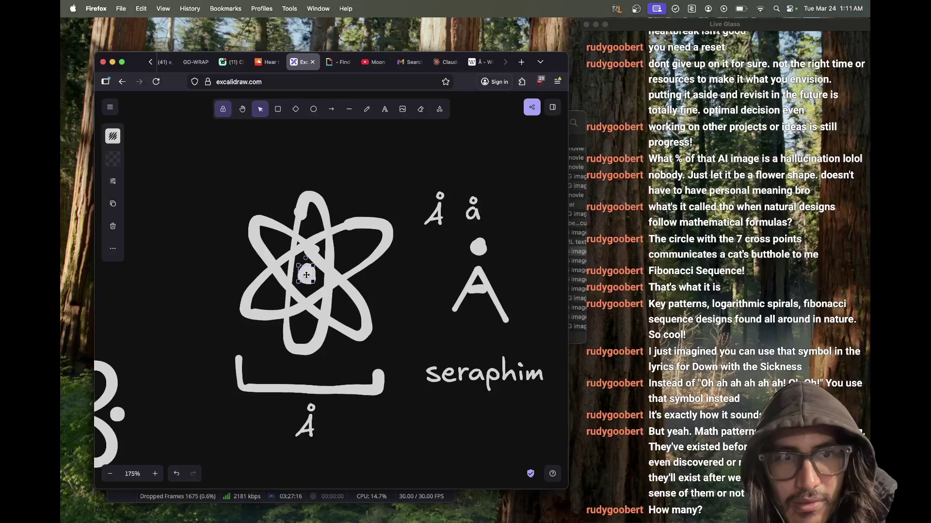
pyautogui.click(425, 316)
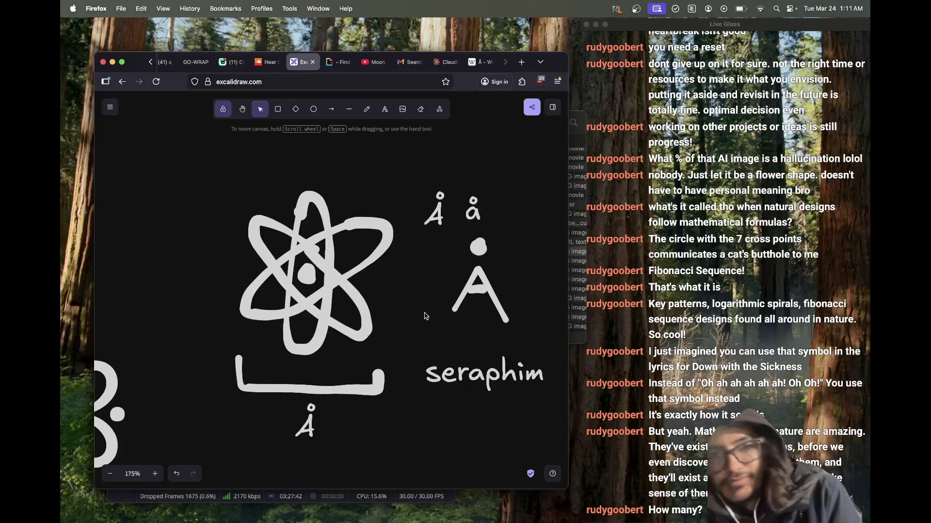
# Search Google for 'seraphim' in a new tab and show the image results
pyautogui.click(521, 61)
pyautogui.write('soundcloud.com/')
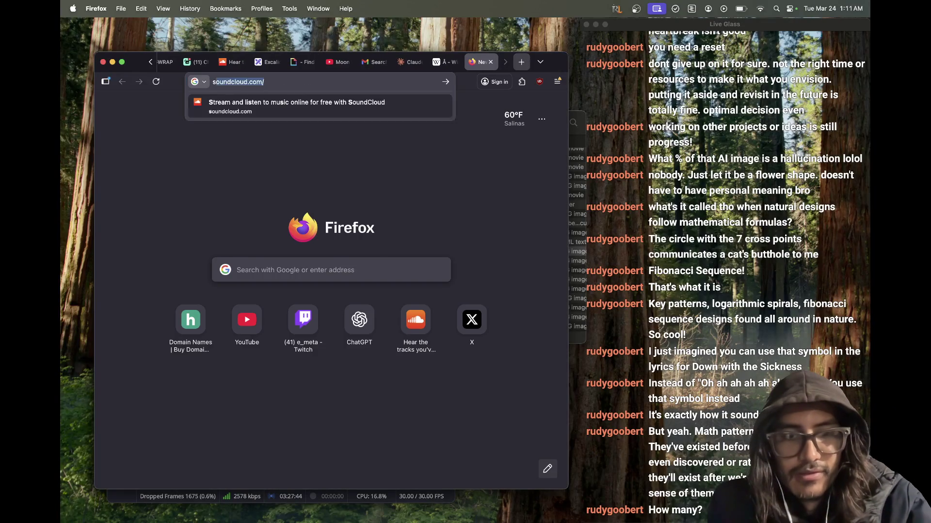
pyautogui.write('erph')
pyautogui.press('BackSpace')
pyautogui.press('BackSpace')
pyautogui.write('aphim')
pyautogui.press('Return')
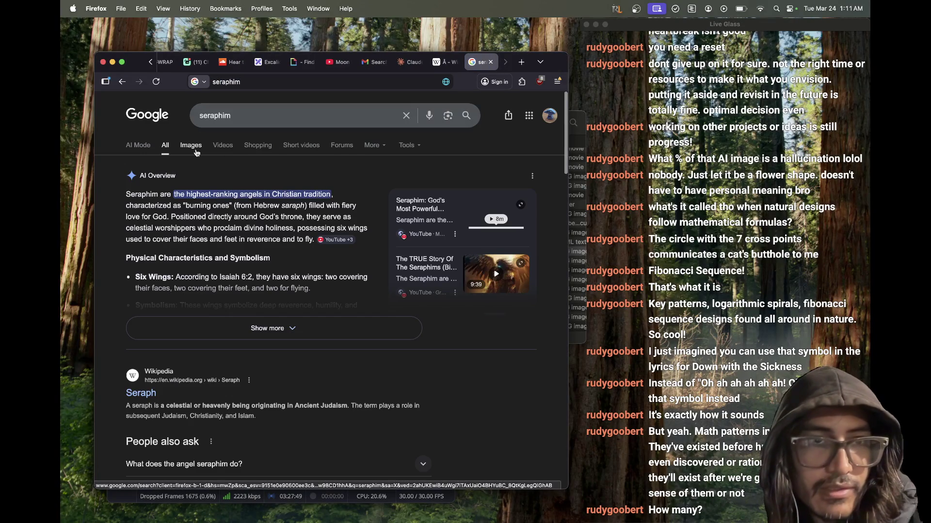
pyautogui.click(180, 148)
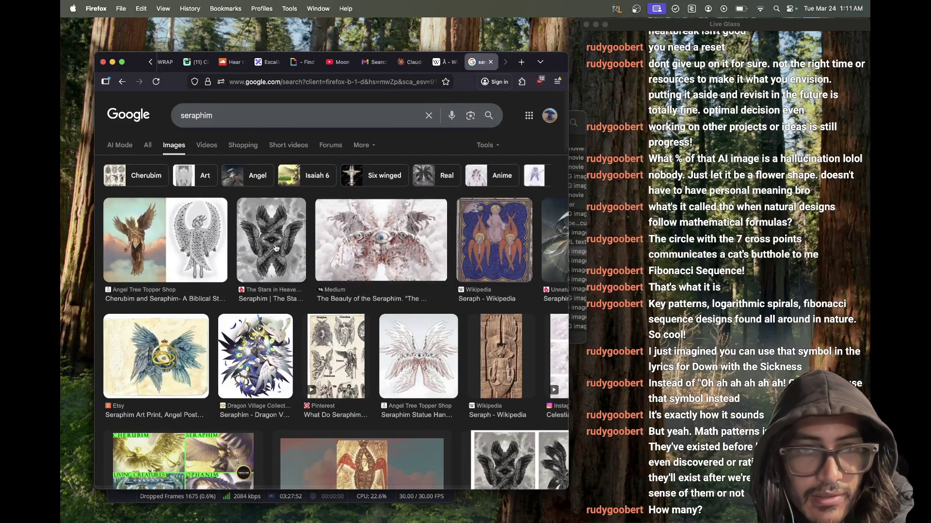
# Preview the winged statue, The Fiery Ones, and red circular seraph images
pyautogui.click(420, 359)
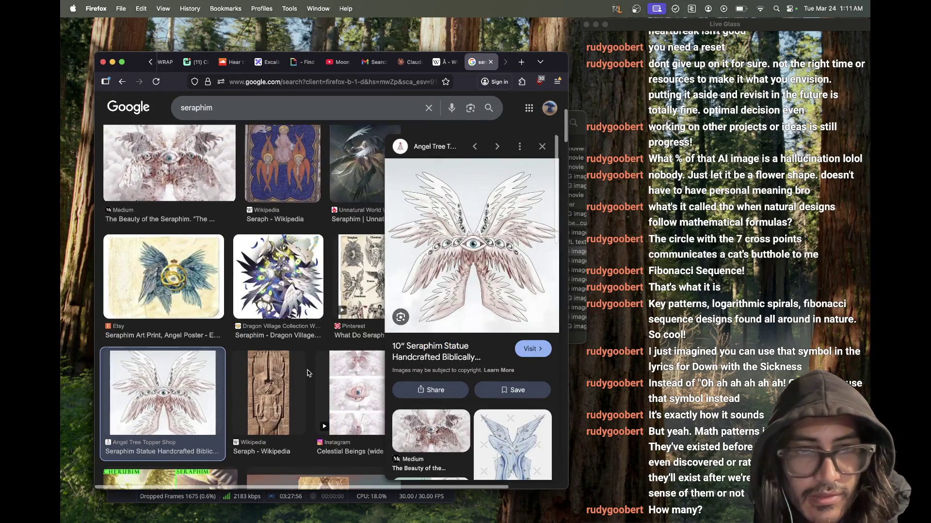
pyautogui.scroll(-6, 307, 374)
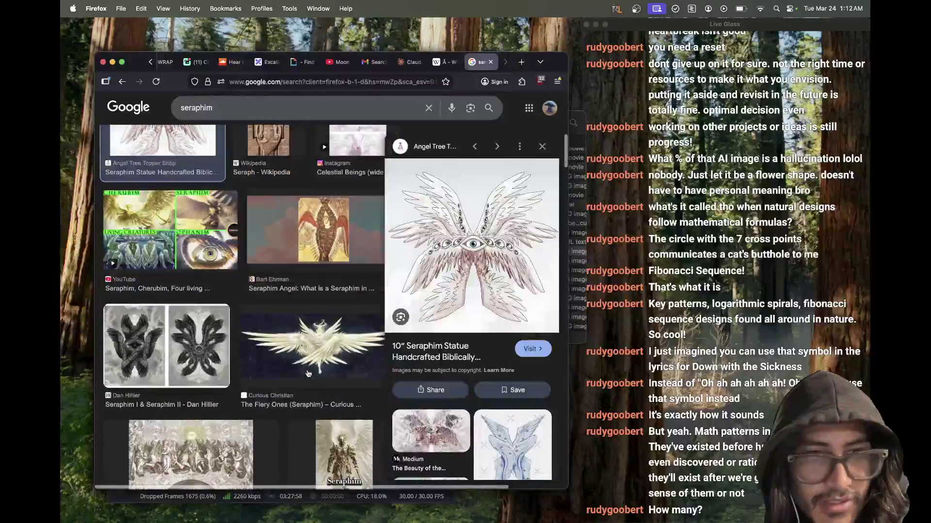
pyautogui.click(307, 373)
pyautogui.scroll(-1, 258, 393)
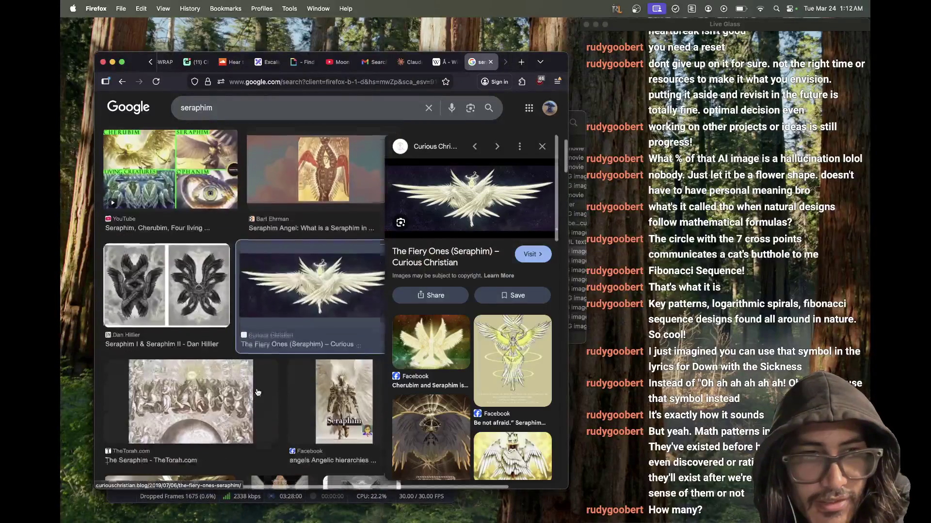
pyautogui.scroll(-6, 224, 397)
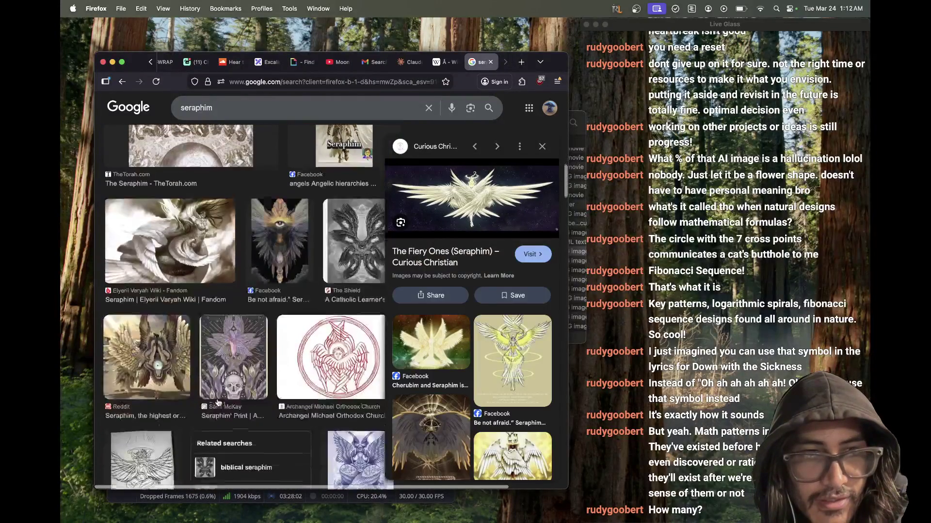
pyautogui.scroll(-2, 316, 292)
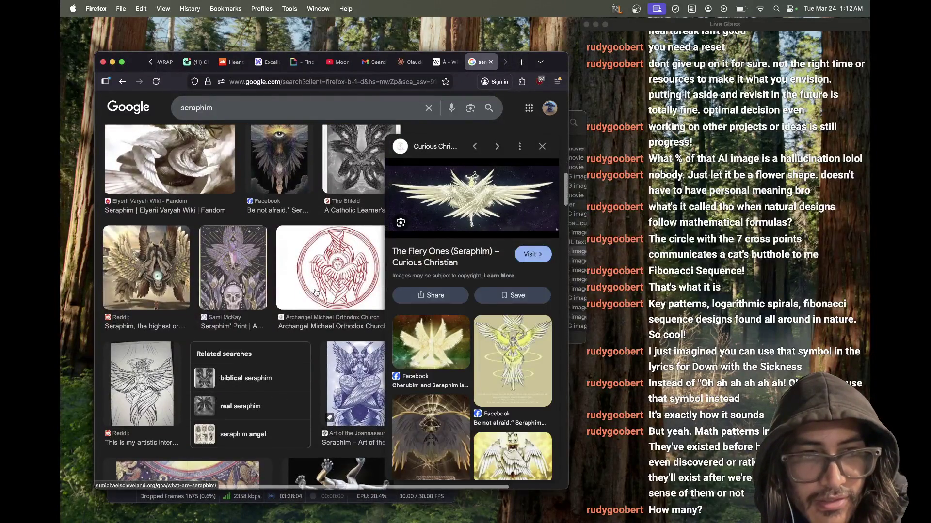
pyautogui.click(316, 292)
# Open the carved Seraph – Wikipedia relief preview and scroll through its details
pyautogui.scroll(1, 340, 283)
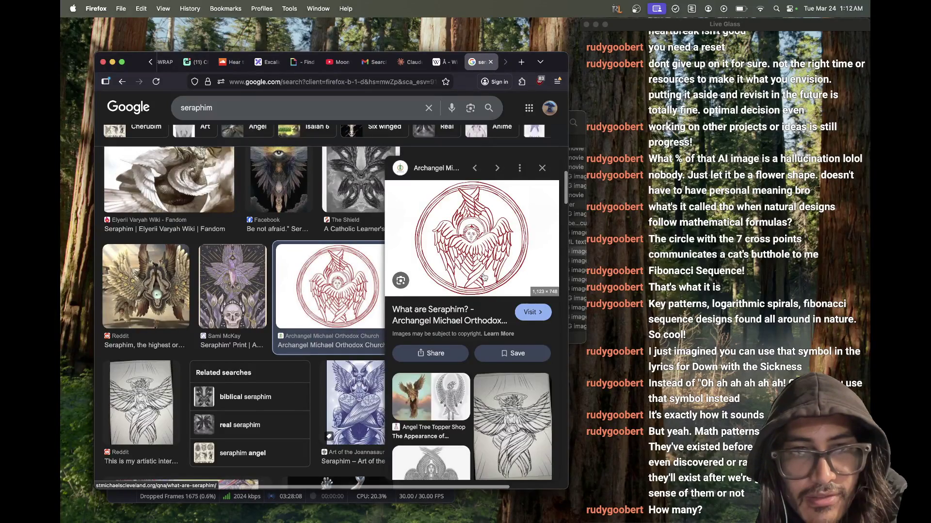
pyautogui.scroll(-1, 304, 282)
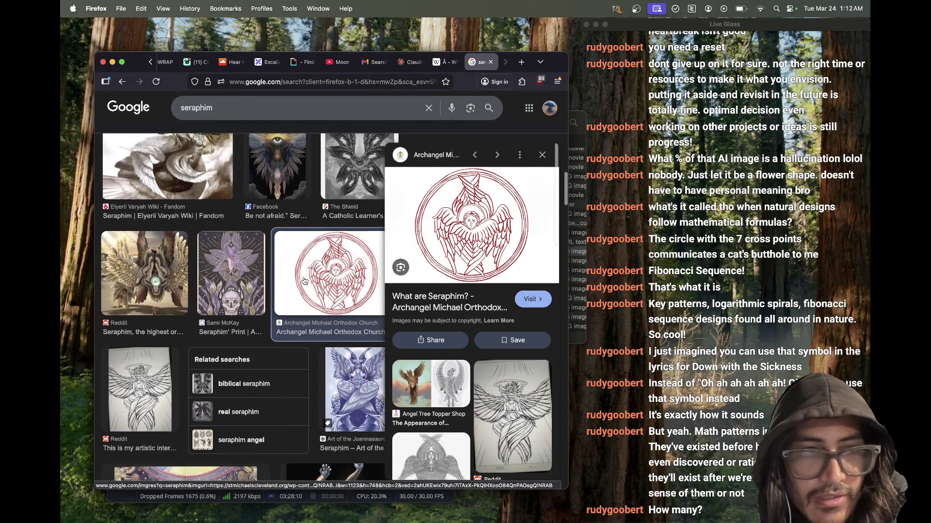
pyautogui.scroll(5, 305, 281)
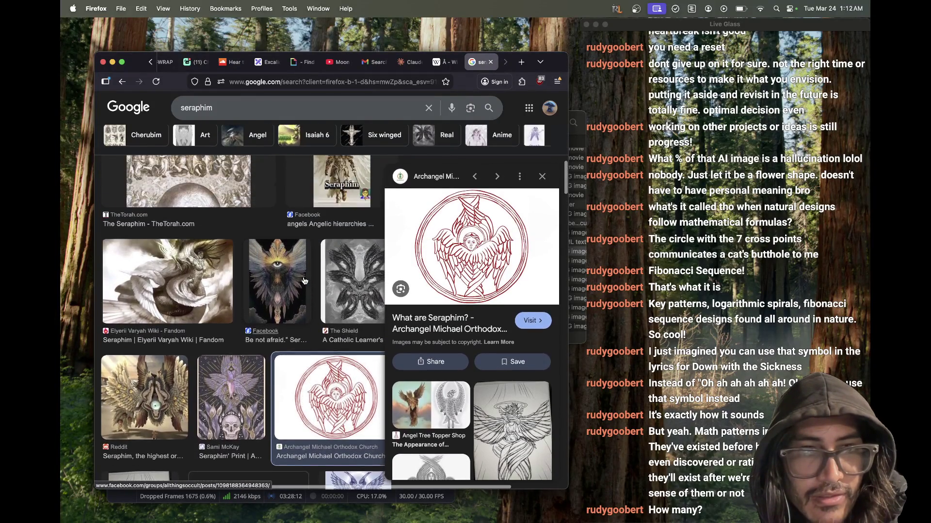
pyautogui.scroll(5, 305, 281)
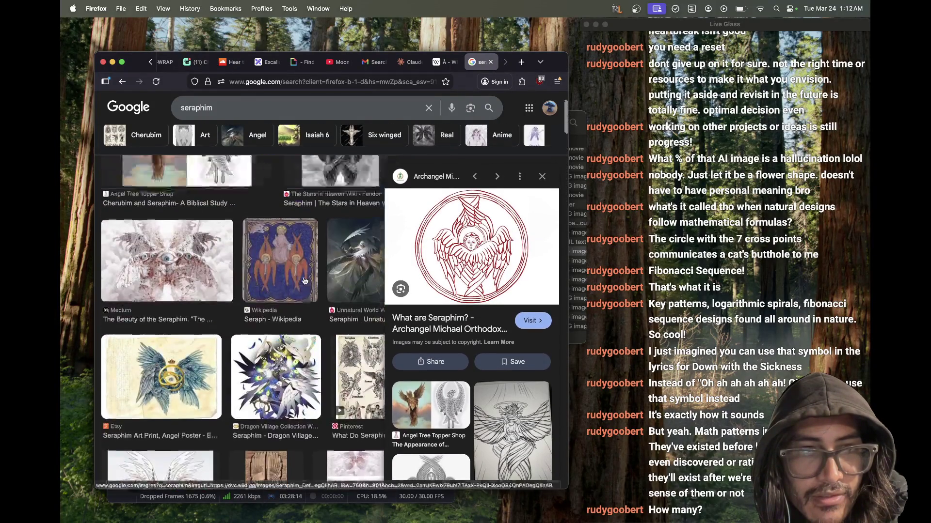
pyautogui.scroll(-5, 304, 281)
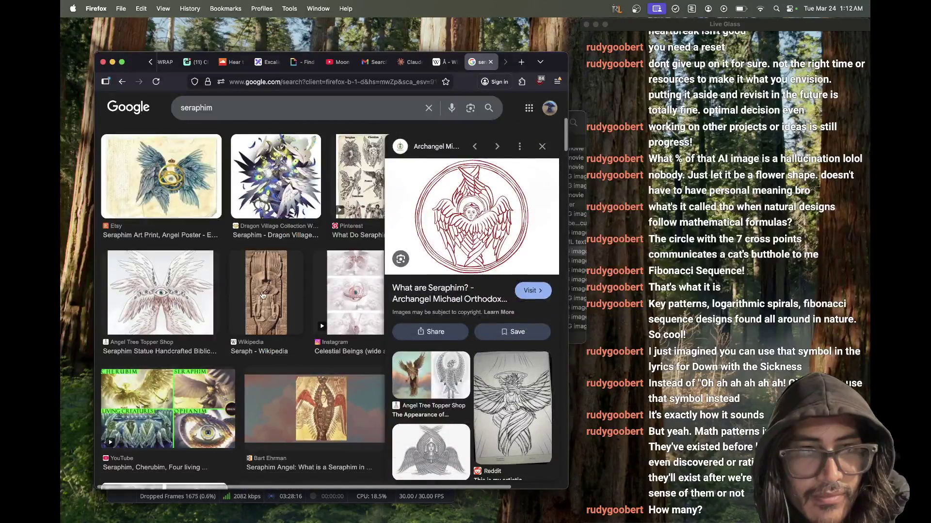
pyautogui.click(263, 294)
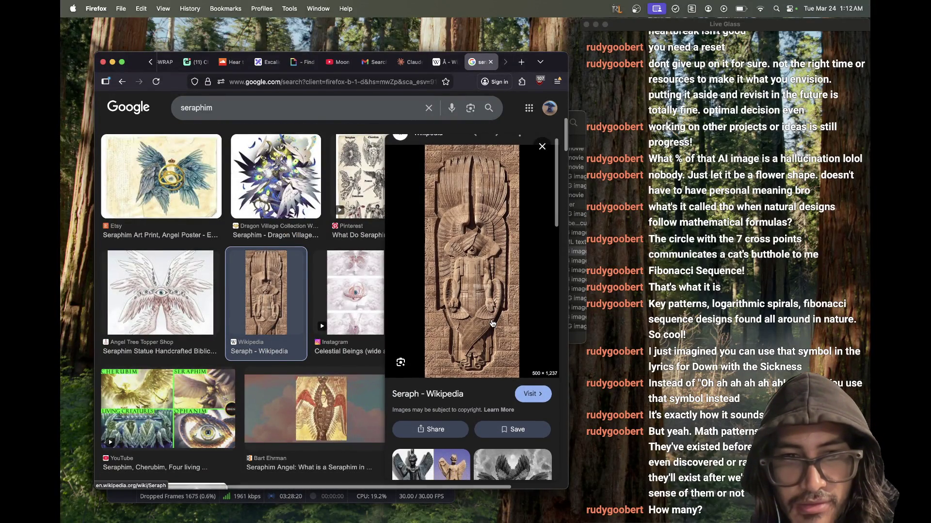
pyautogui.scroll(-2, 492, 324)
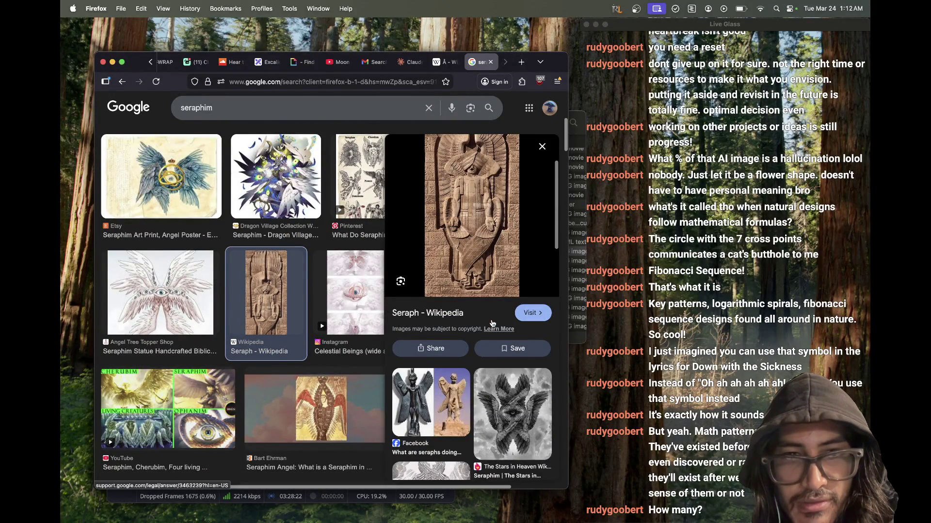
pyautogui.scroll(-2, 492, 324)
pyautogui.scroll(-5, 478, 381)
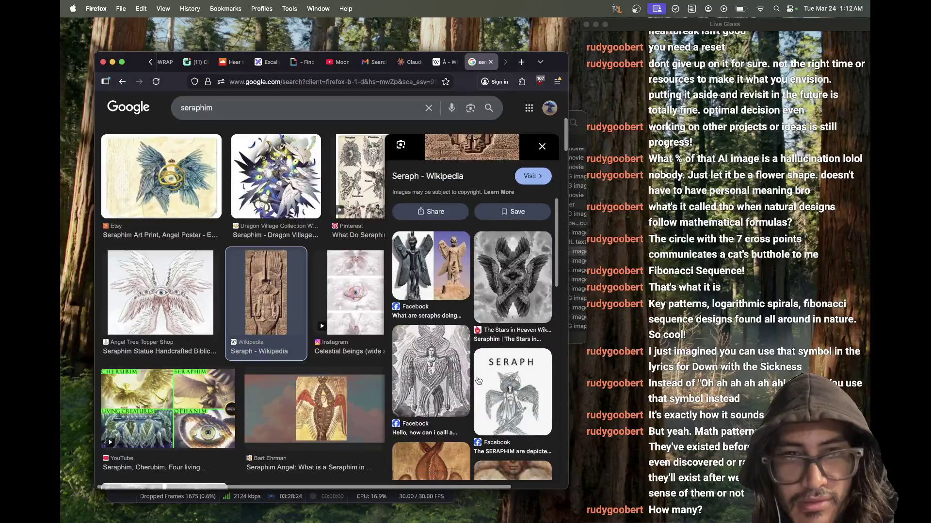
pyautogui.scroll(-10, 479, 381)
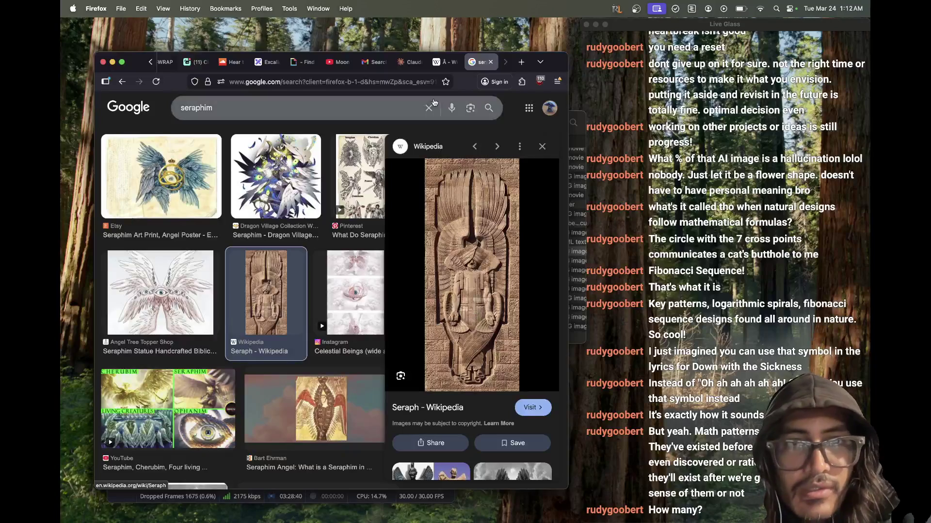
pyautogui.click(438, 63)
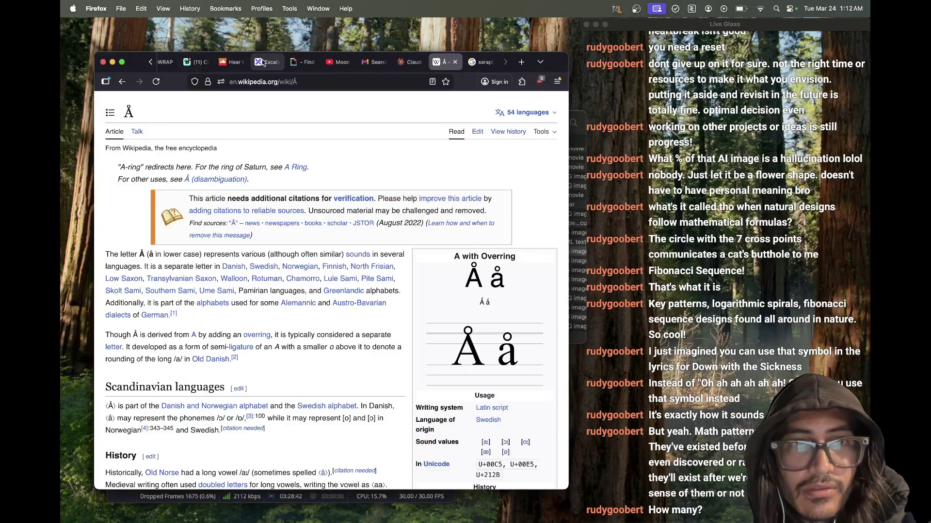
# Draw two thick crossing freehand strokes under 'seraphim' forming a Y-shaped glyph
pyautogui.click(267, 63)
pyautogui.click(367, 109)
pyautogui.scroll(-2, 384, 271)
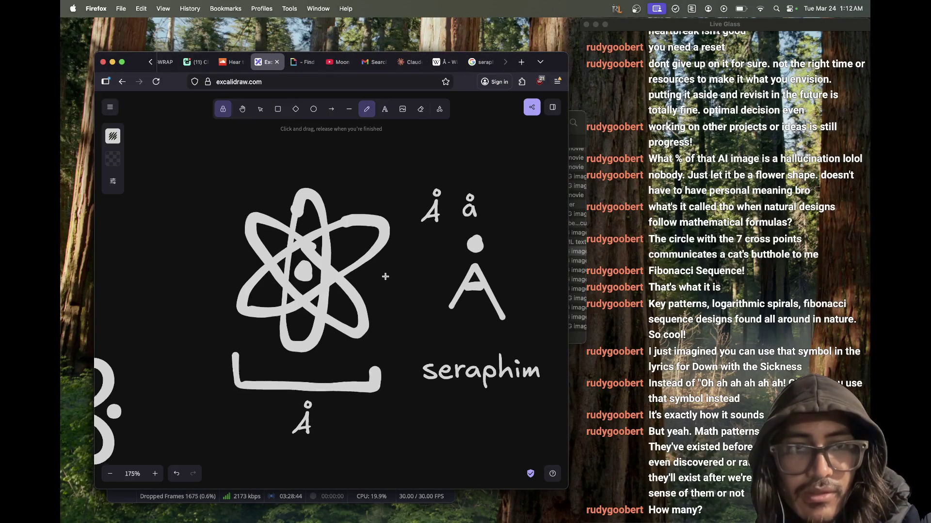
pyautogui.moveTo(380, 408)
pyautogui.mouseDown()
pyautogui.moveTo(433, 454)
pyautogui.moveTo(379, 408)
pyautogui.mouseUp()
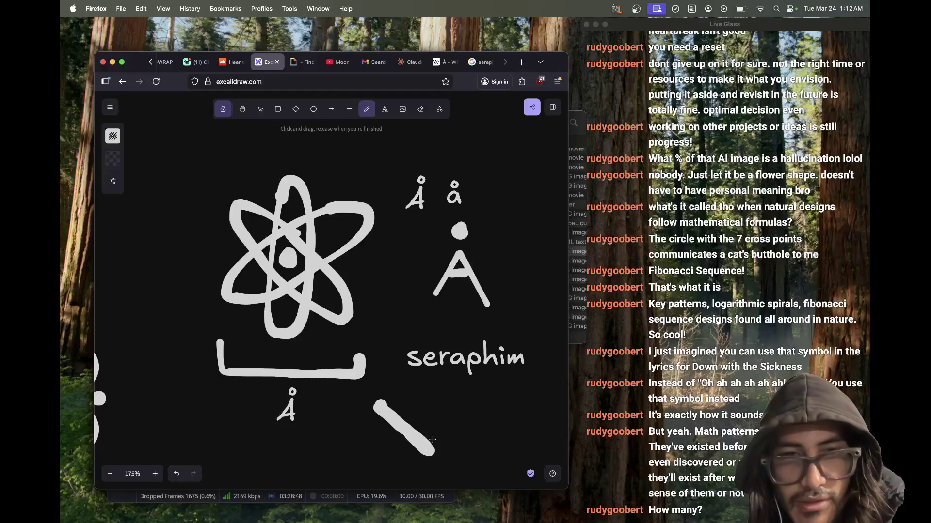
pyautogui.moveTo(459, 416); pyautogui.dragTo(392, 478)
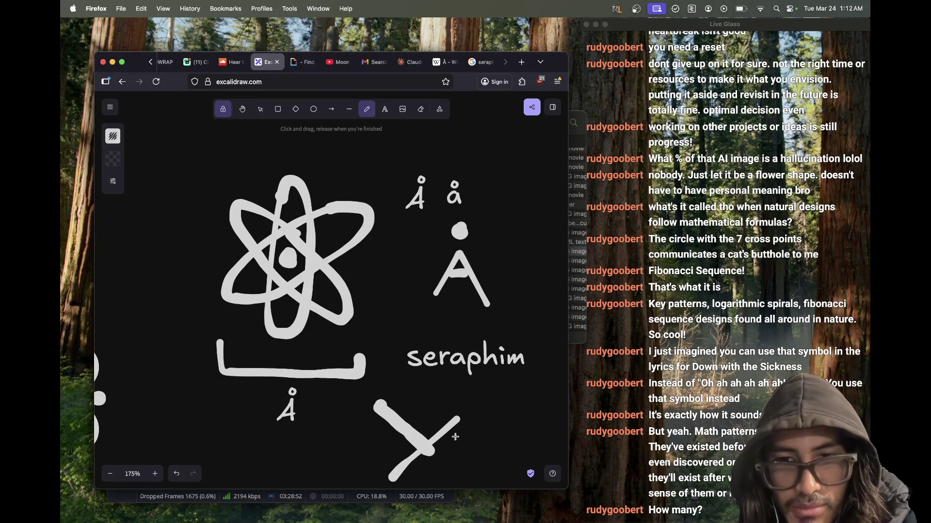
pyautogui.scroll(-1, 461, 436)
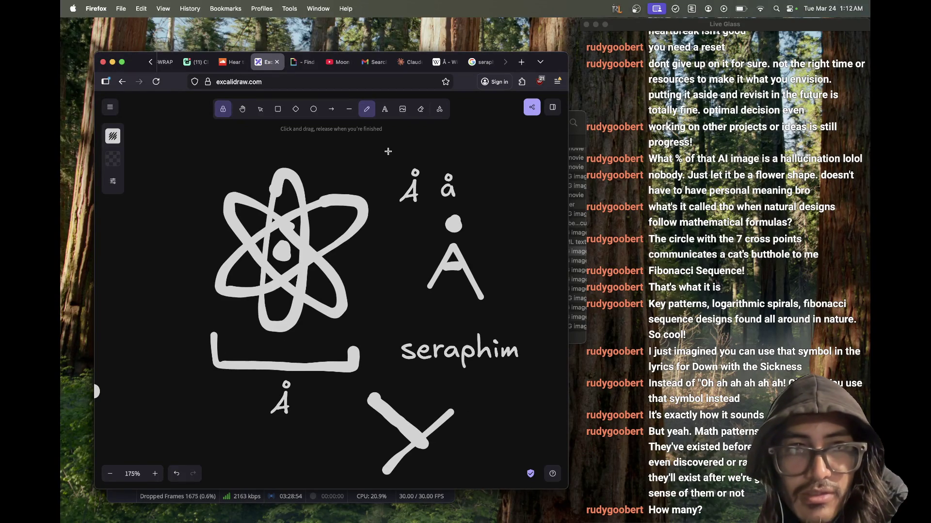
pyautogui.click(521, 63)
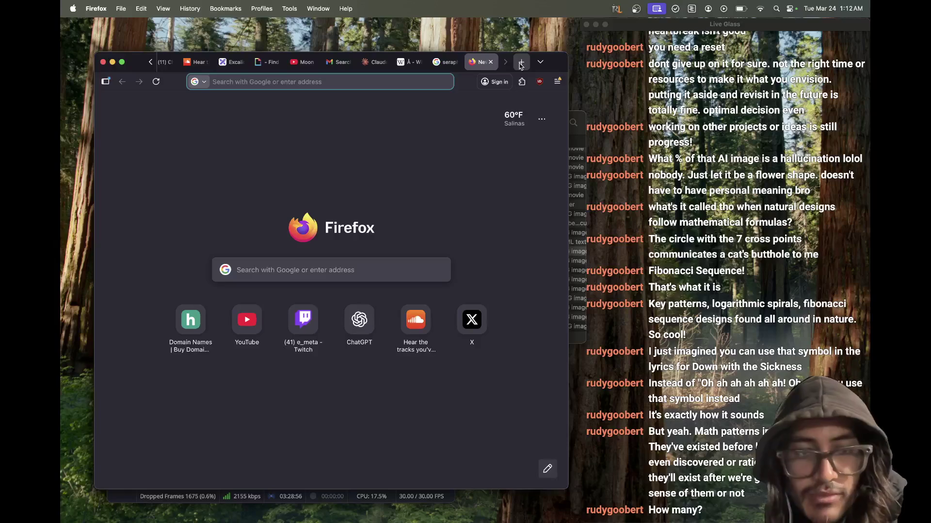
# Search Google Images for 'yhwh' and scroll through the results
pyautogui.write('yhwh')
pyautogui.press('Return')
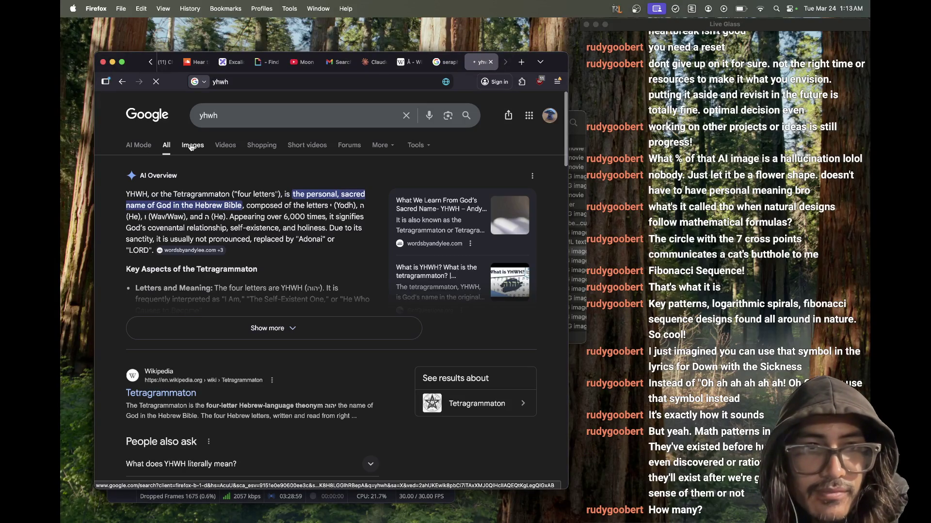
pyautogui.click(191, 146)
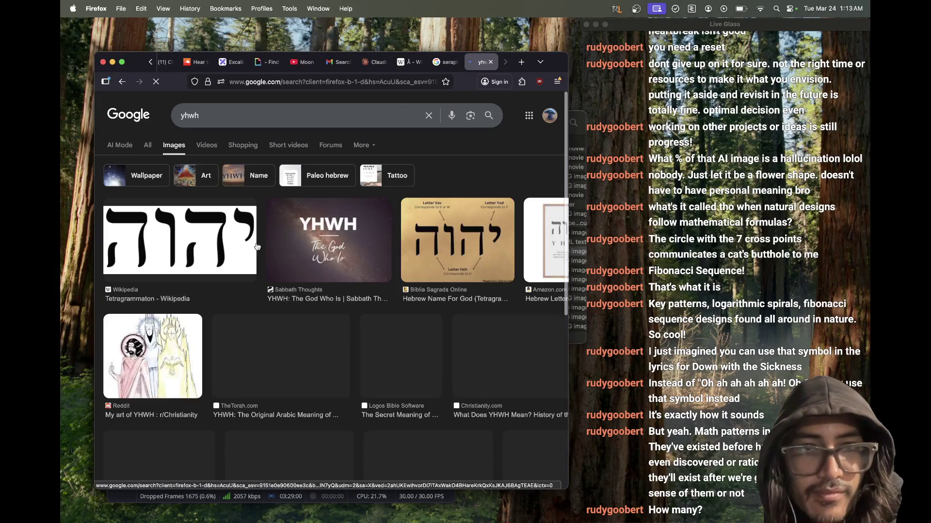
pyautogui.scroll(-1, 407, 270)
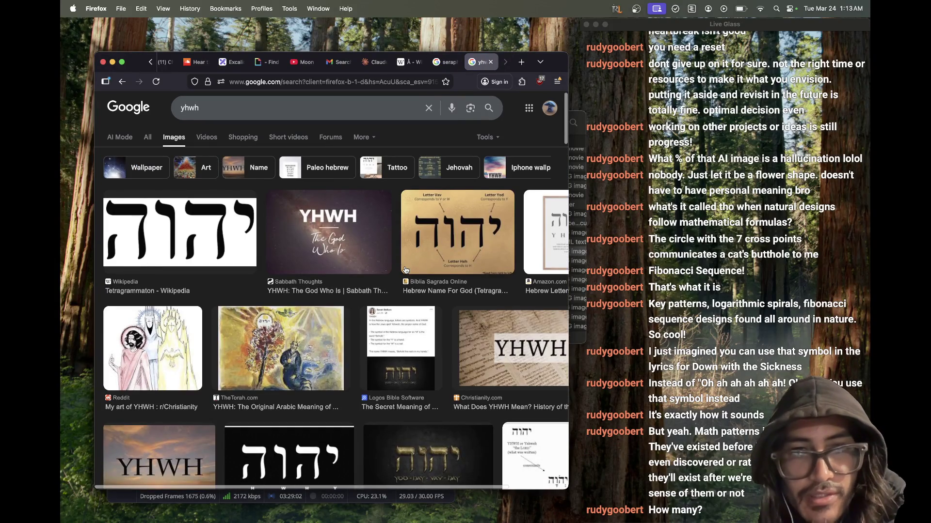
pyautogui.scroll(-5, 406, 270)
pyautogui.scroll(-10, 406, 270)
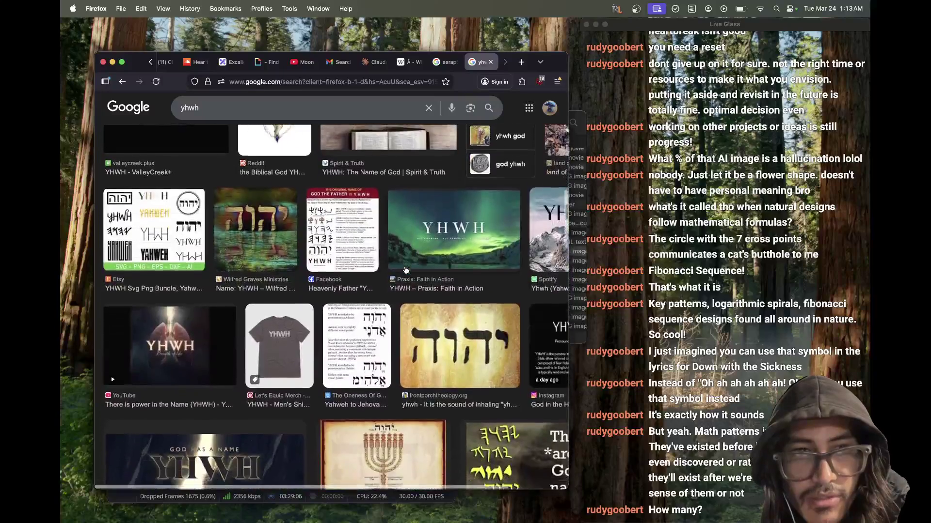
pyautogui.scroll(-5, 406, 270)
pyautogui.scroll(-10, 407, 270)
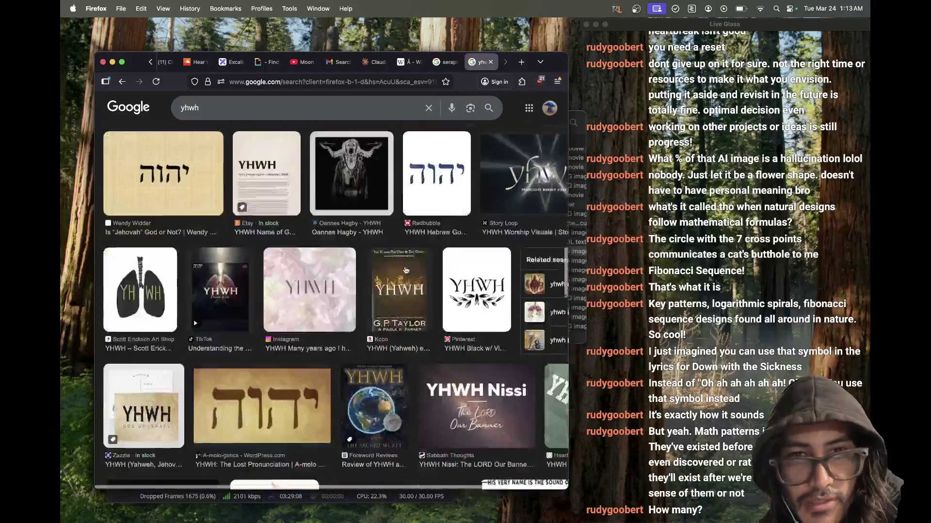
pyautogui.scroll(-10, 407, 270)
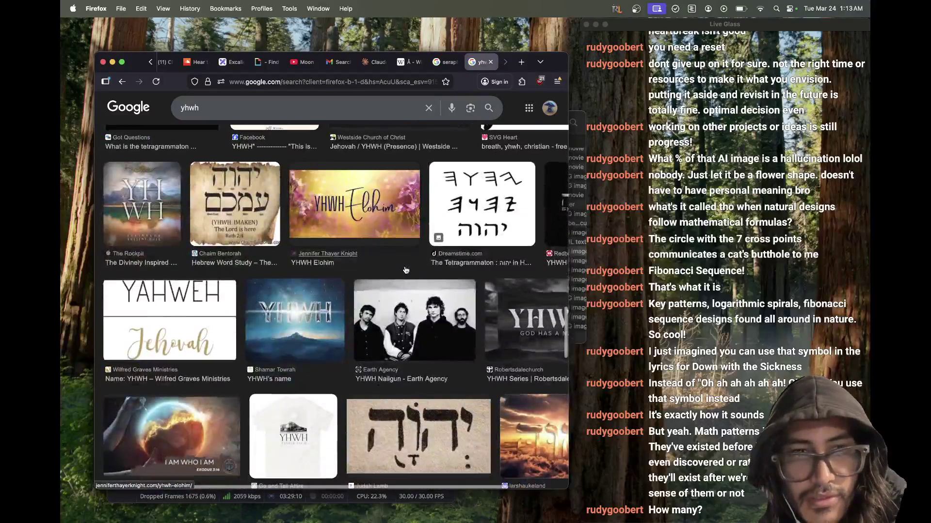
pyautogui.scroll(-8, 406, 270)
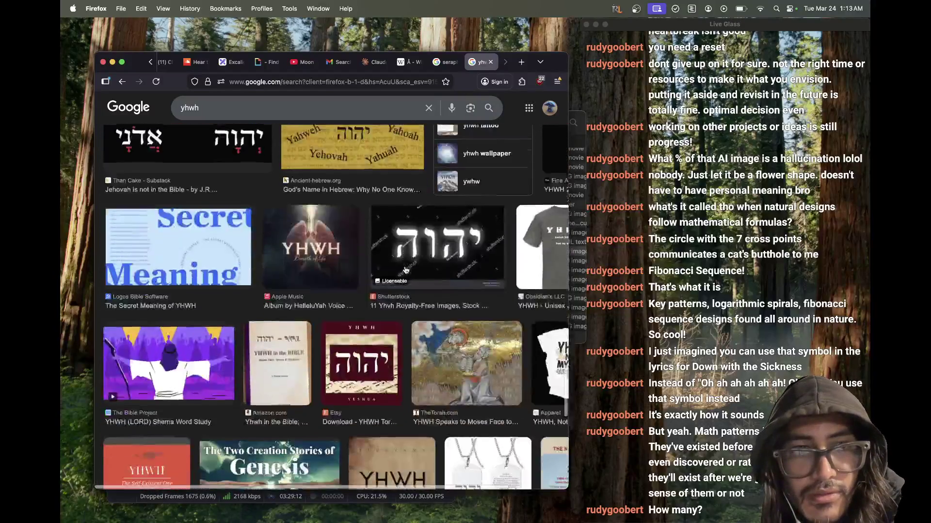
pyautogui.scroll(-5, 406, 270)
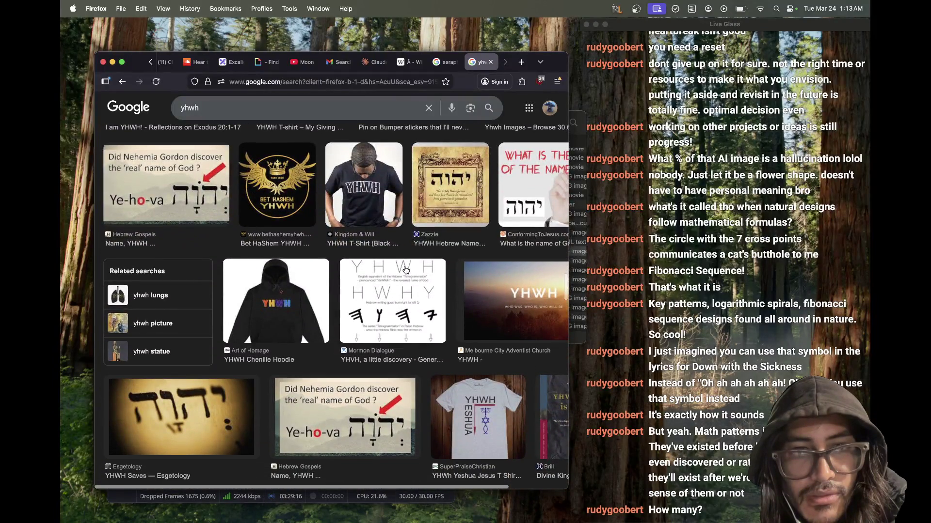
# Preview The Congregation of Yahweh chart and screenshot its top row of glyphs
pyautogui.click(401, 293)
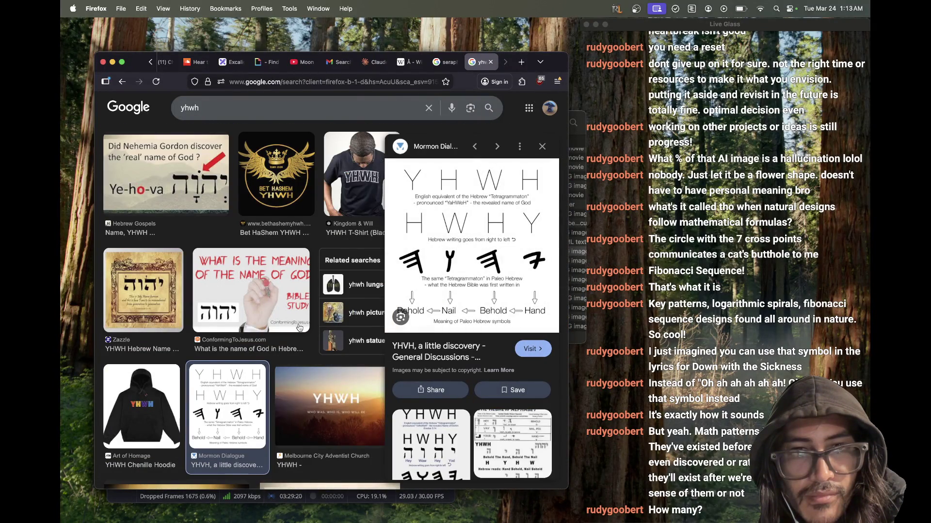
pyautogui.scroll(-2, 299, 328)
pyautogui.scroll(-6, 299, 327)
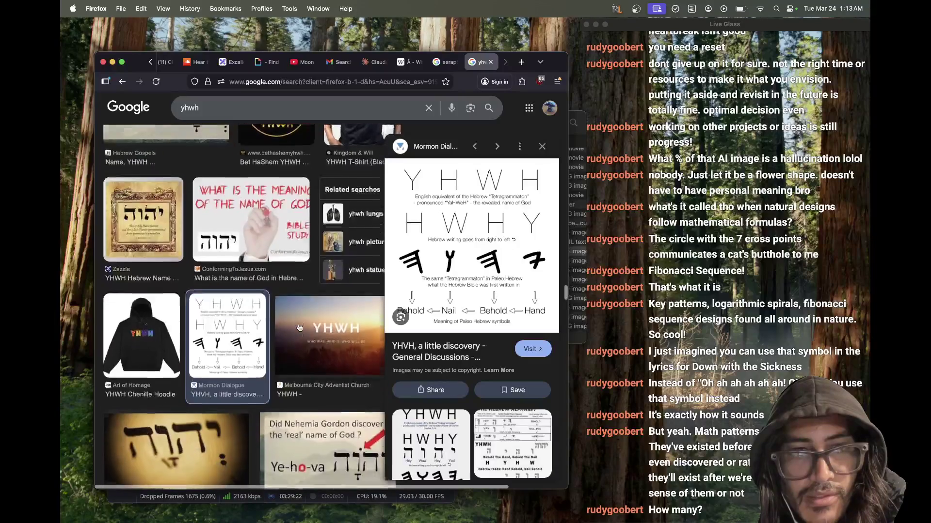
pyautogui.scroll(-7, 458, 358)
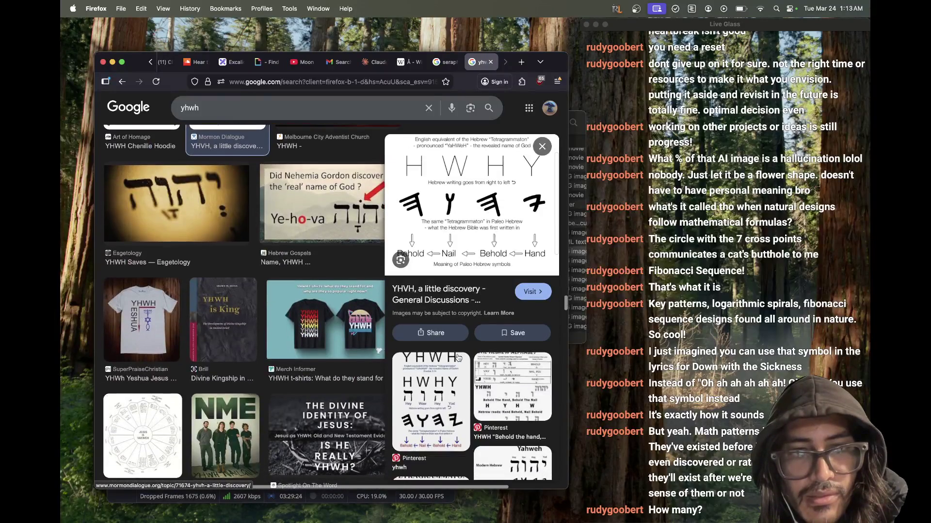
pyautogui.scroll(-6, 473, 330)
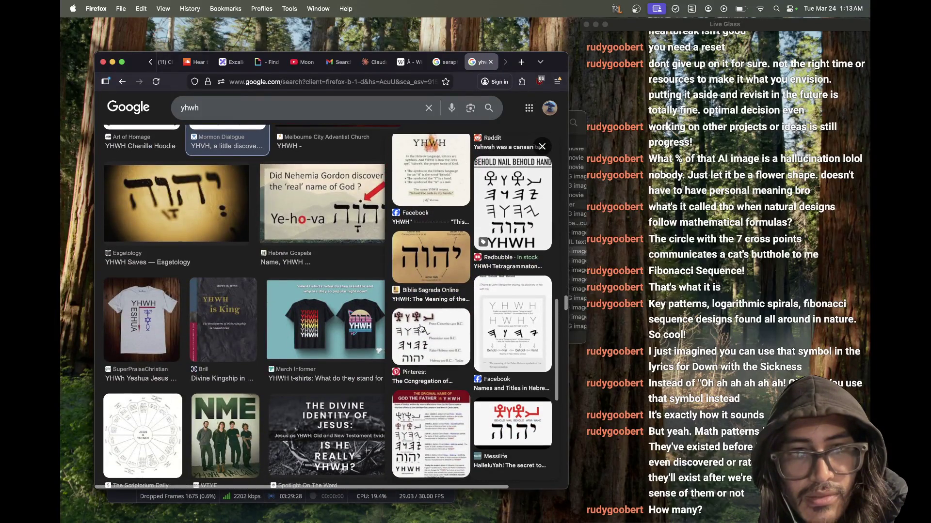
pyautogui.click(420, 326)
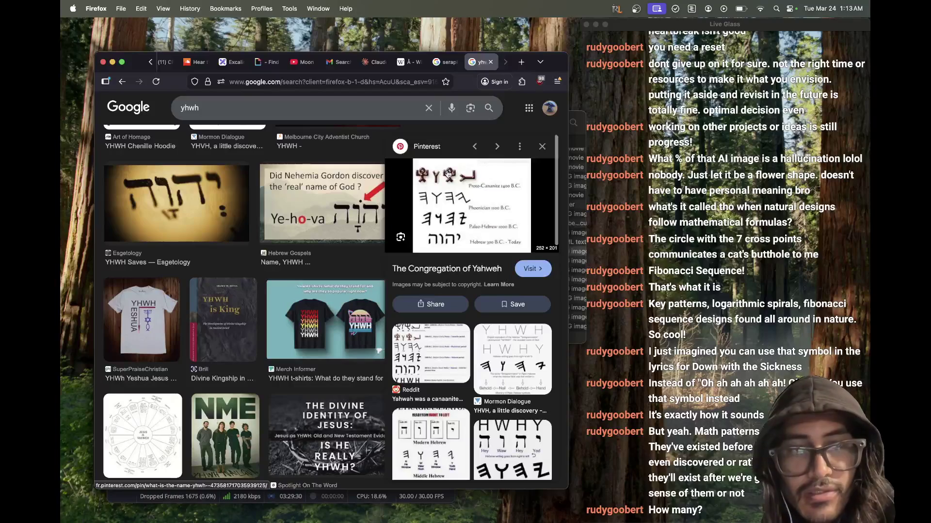
pyautogui.press('super+shift+4')
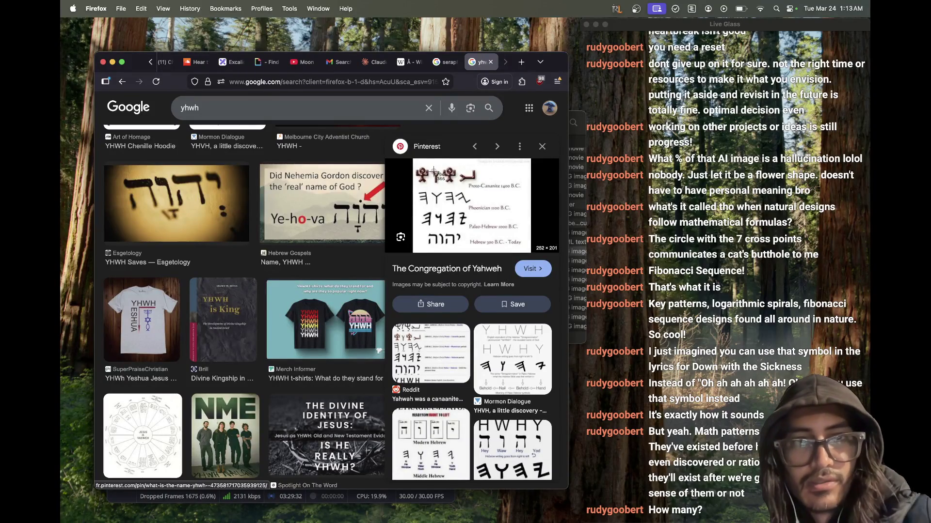
pyautogui.moveTo(411, 165); pyautogui.dragTo(489, 187)
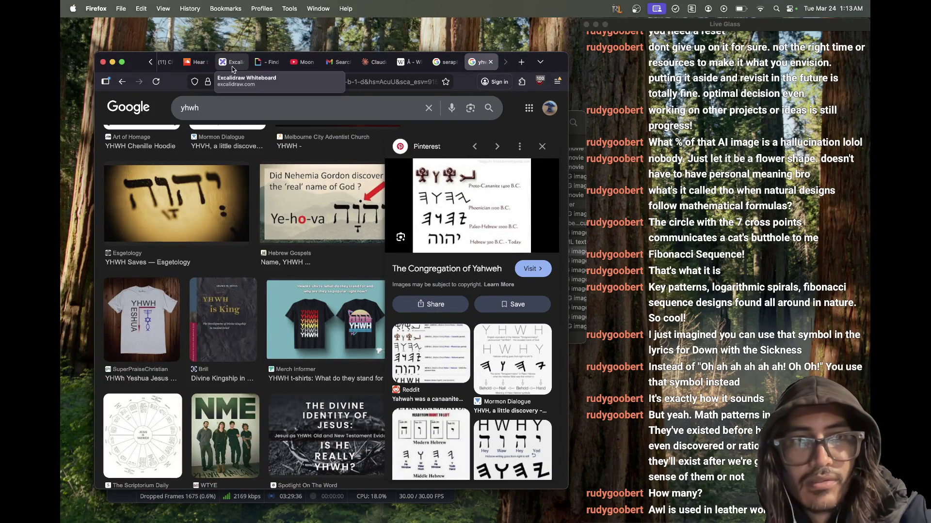
# Drop the glyph-row screenshot onto the Excalidraw canvas just below the Y stroke
pyautogui.click(230, 61)
pyautogui.moveTo(371, 296)
pyautogui.mouseDown()
pyautogui.moveTo(477, 412)
pyautogui.moveTo(471, 382)
pyautogui.moveTo(431, 452)
pyautogui.mouseUp()
pyautogui.scroll(-2, 472, 397)
pyautogui.scroll(-5, 432, 412)
pyautogui.moveTo(482, 318); pyautogui.dragTo(449, 361)
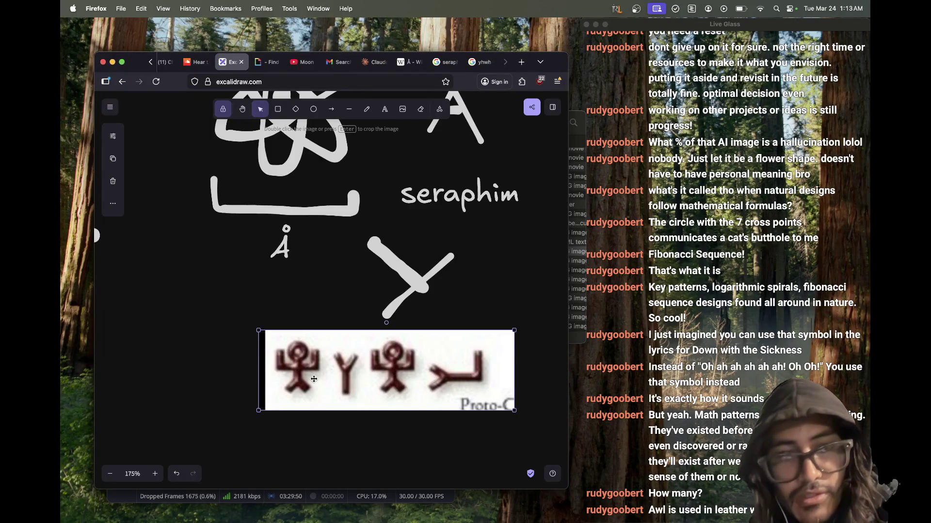
pyautogui.hotkey('ctrl', 'Tab')
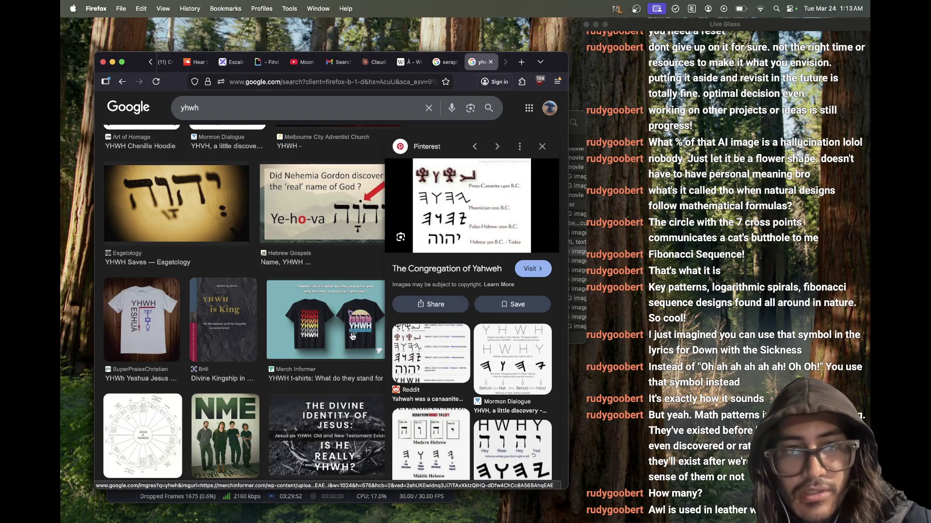
# Scroll back up the yhwh results and preview the Facebook 'Original Name of God' chart
pyautogui.scroll(2, 332, 290)
pyautogui.scroll(5, 331, 290)
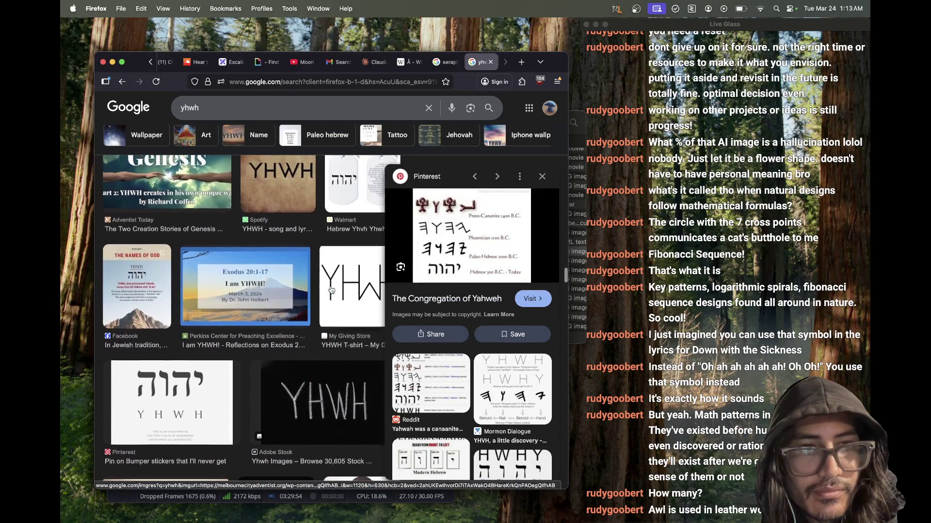
pyautogui.scroll(10, 331, 290)
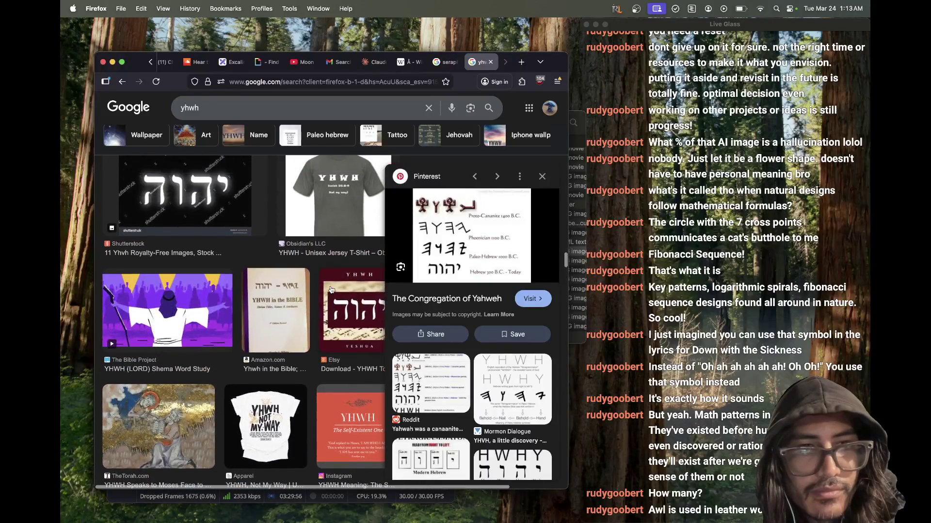
pyautogui.scroll(10, 331, 290)
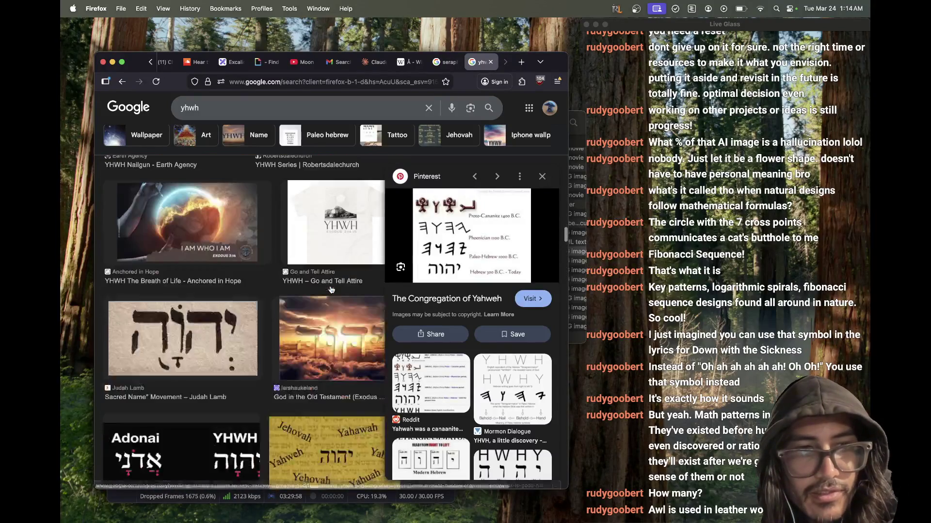
pyautogui.scroll(5, 331, 289)
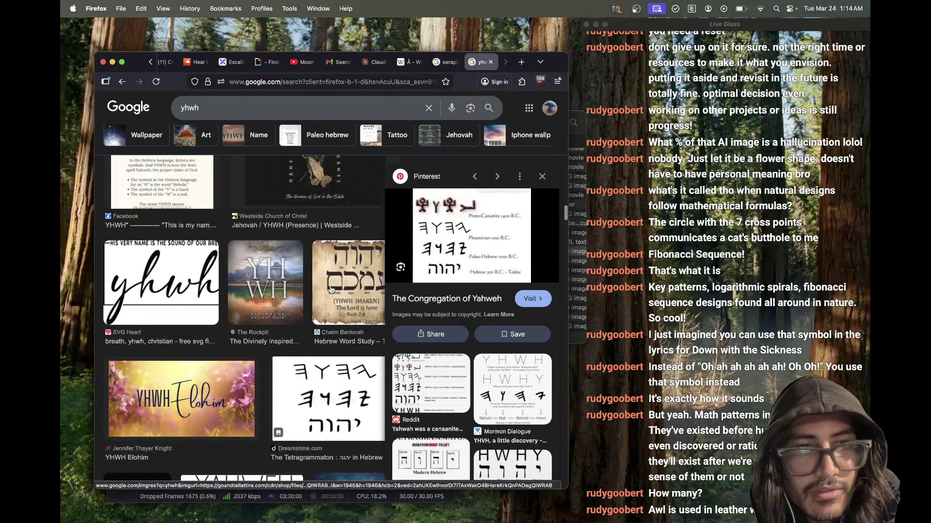
pyautogui.scroll(5, 331, 290)
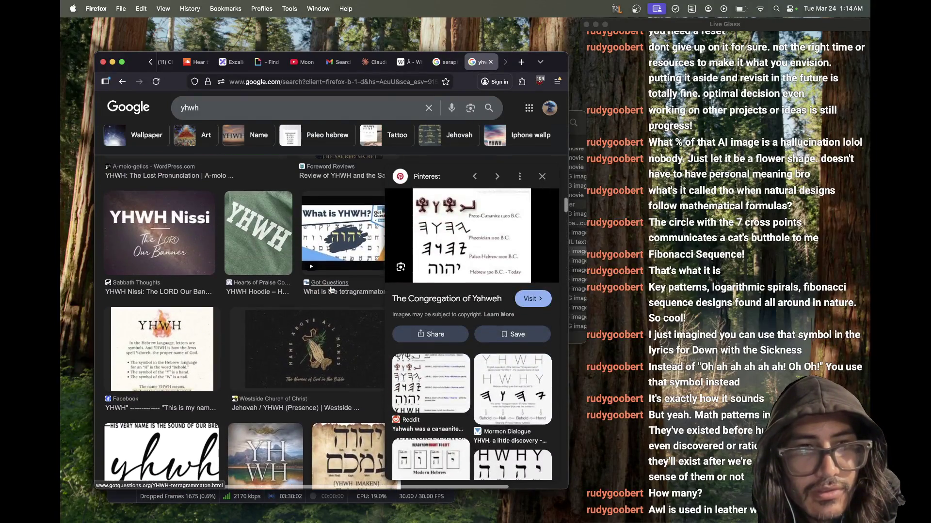
pyautogui.scroll(5, 331, 290)
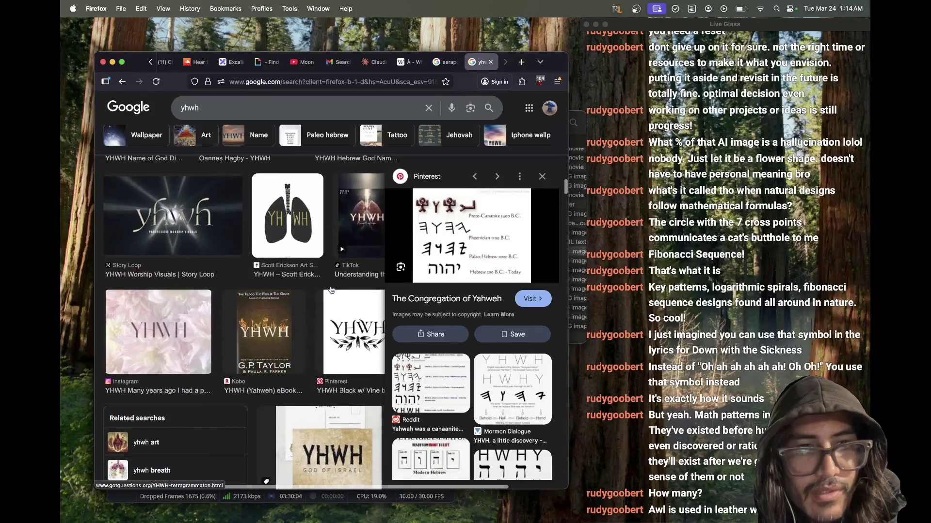
pyautogui.scroll(2, 331, 290)
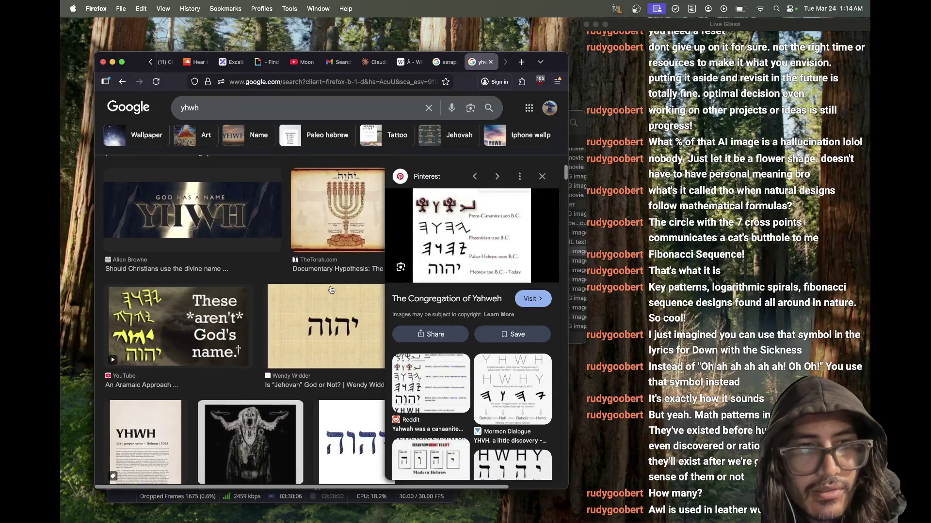
pyautogui.scroll(3, 331, 290)
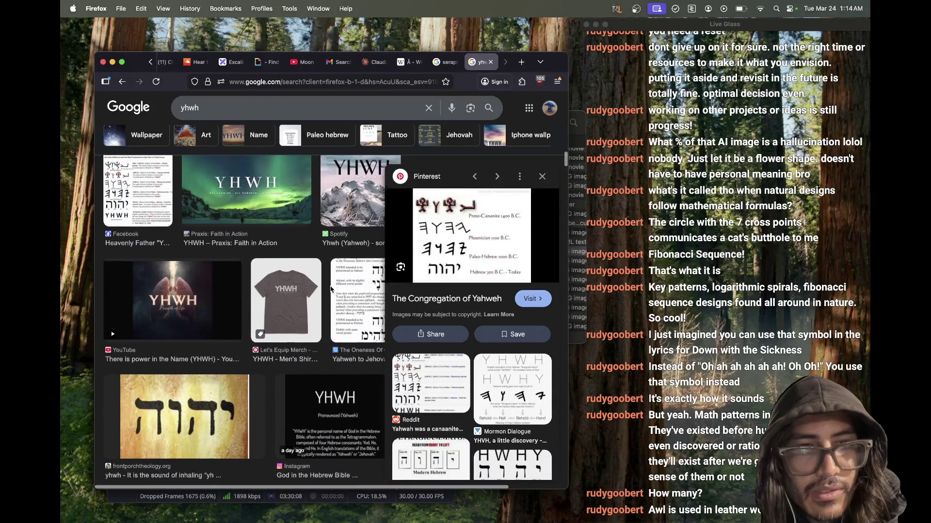
pyautogui.scroll(3, 331, 289)
pyautogui.scroll(2, 331, 290)
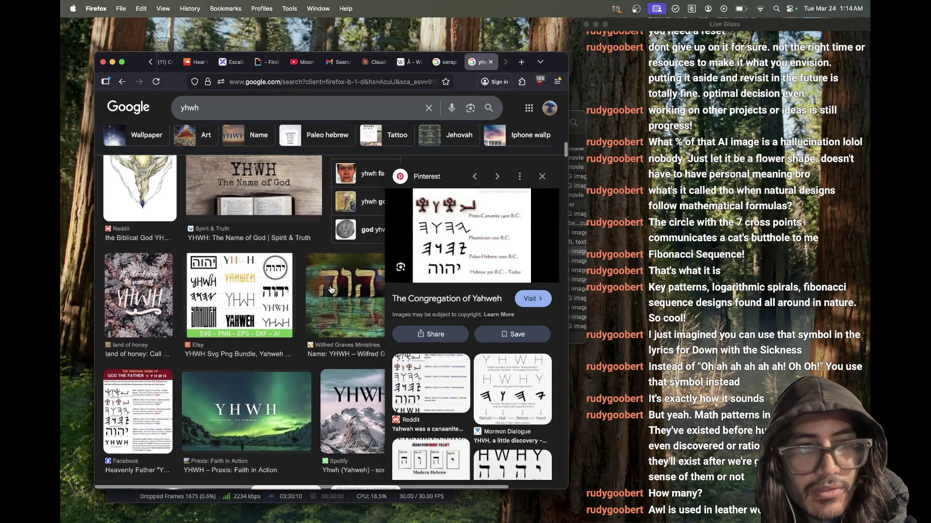
pyautogui.click(138, 411)
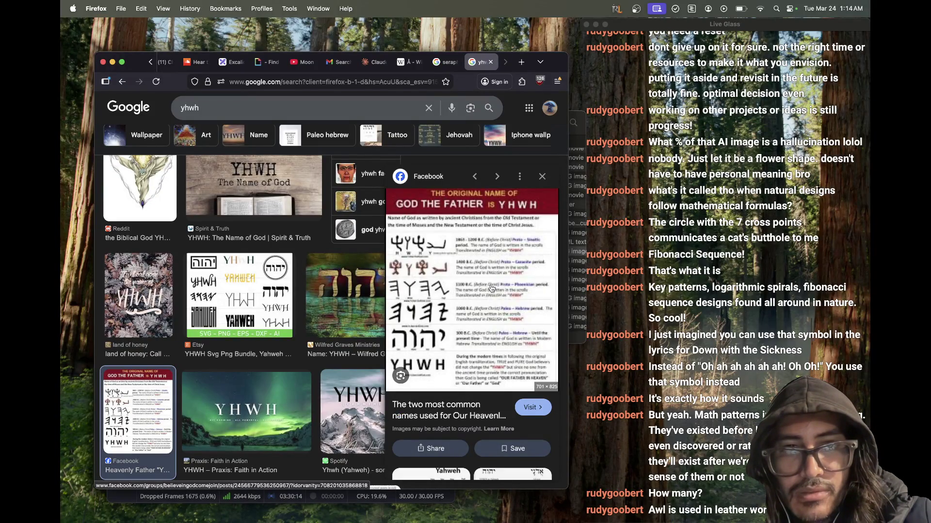
# Reopen the Mormon Dialogue YHVH chart preview and copy the image
pyautogui.scroll(5, 301, 361)
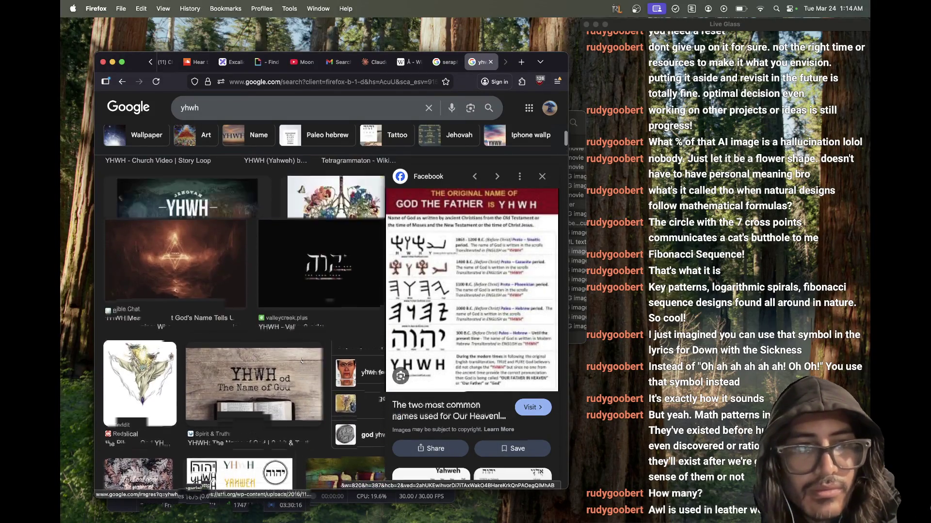
pyautogui.scroll(-10, 302, 361)
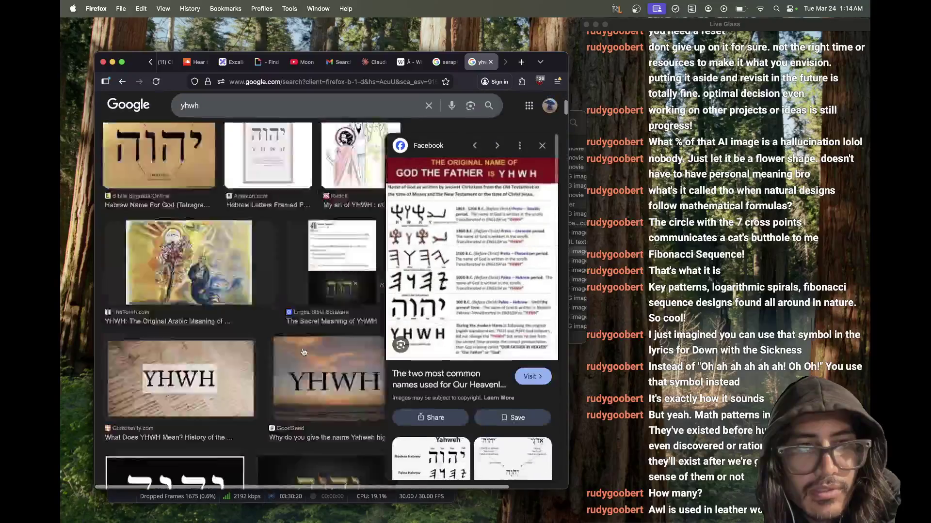
pyautogui.scroll(-15, 303, 353)
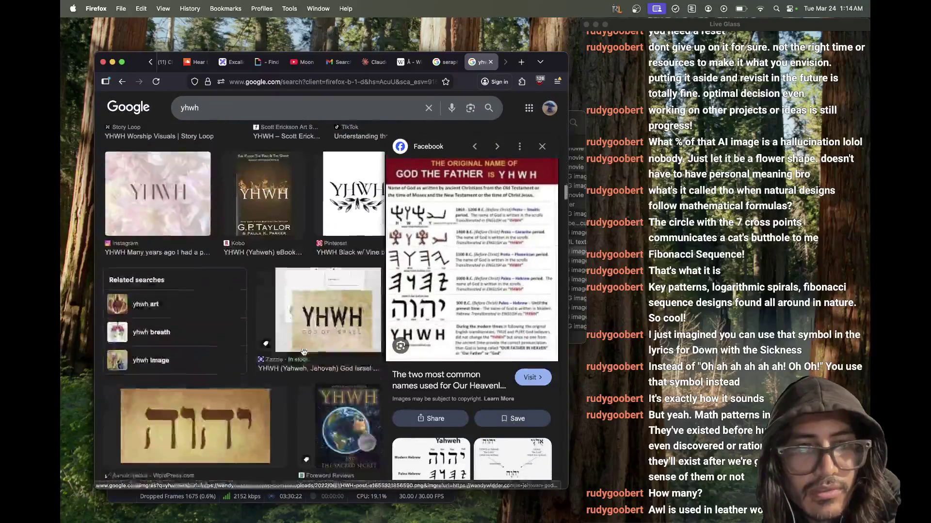
pyautogui.scroll(-15, 304, 353)
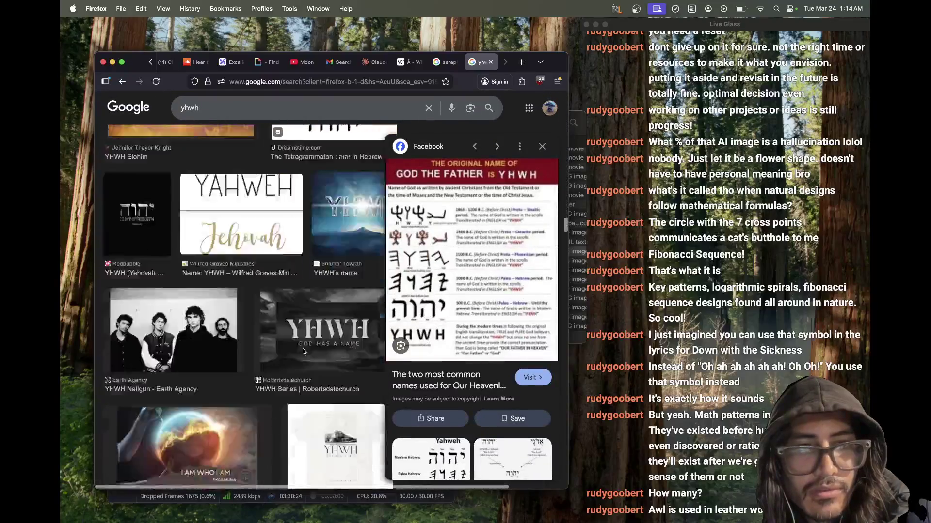
pyautogui.scroll(-15, 303, 352)
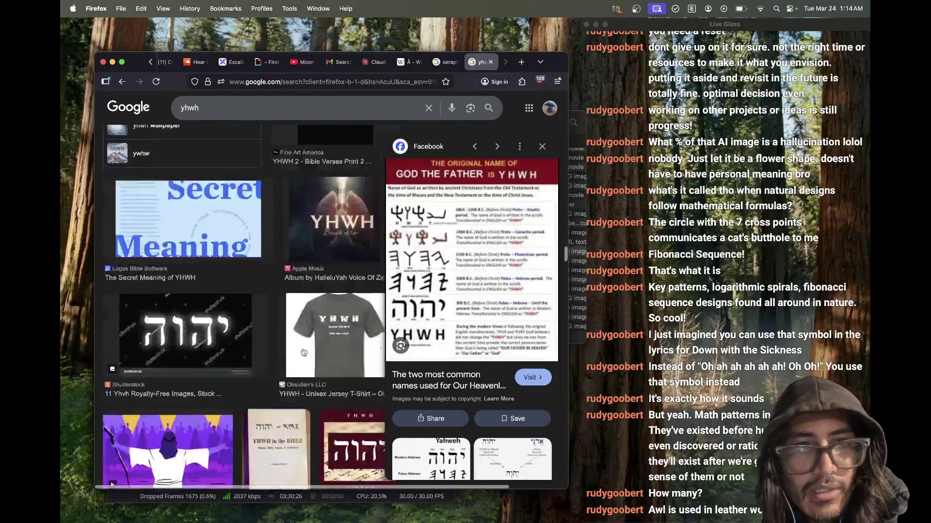
pyautogui.scroll(-15, 304, 353)
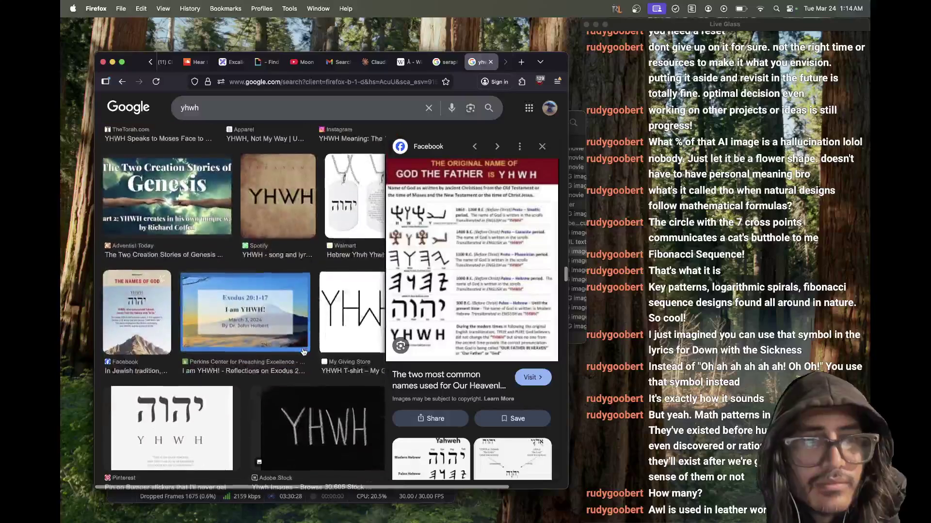
pyautogui.scroll(-12, 303, 353)
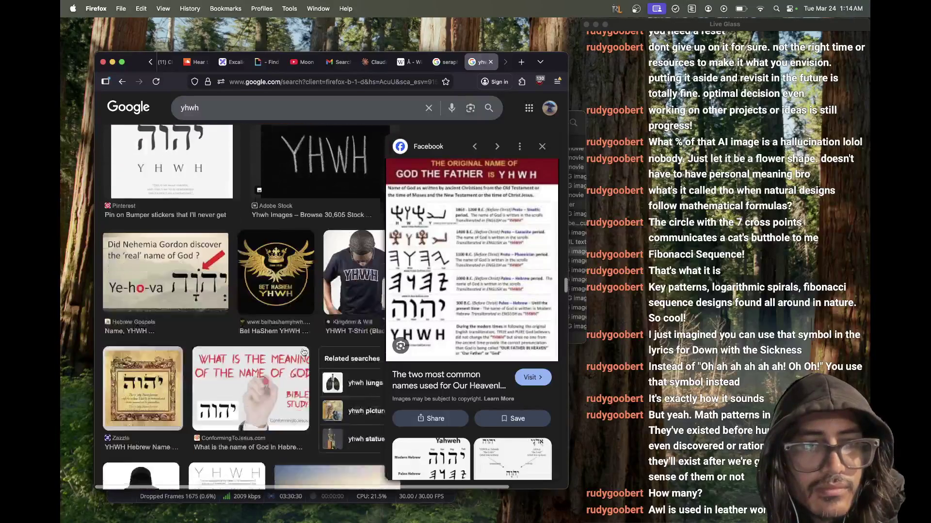
pyautogui.scroll(-2, 303, 352)
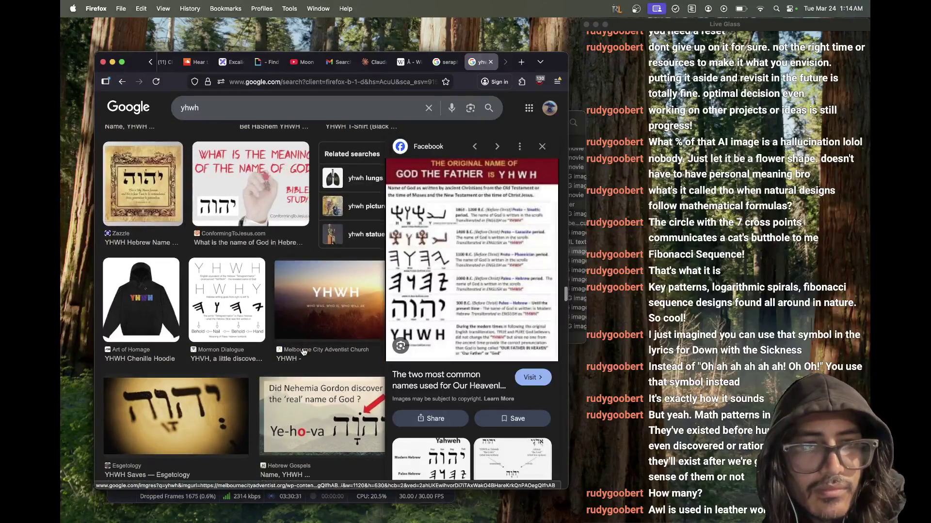
pyautogui.click(235, 306)
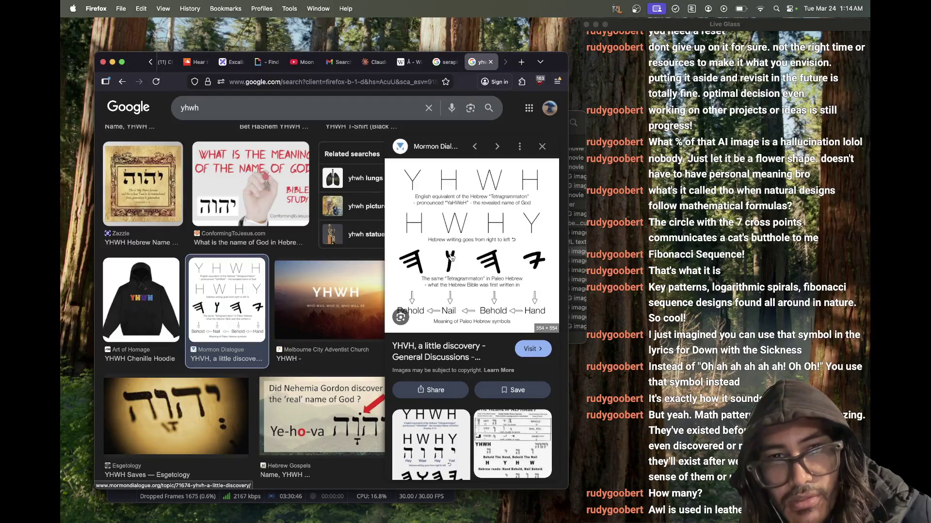
pyautogui.rightClick(450, 314)
pyautogui.click(471, 379)
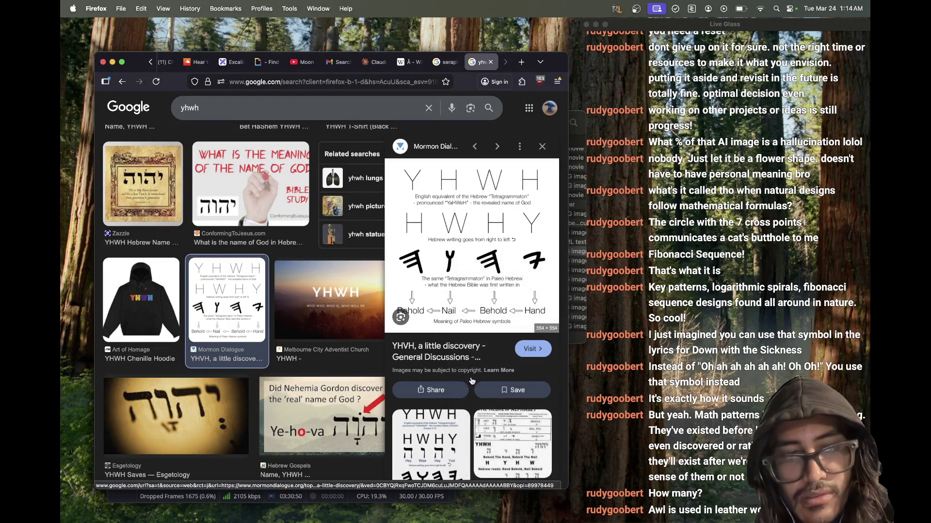
pyautogui.hotkey('ctrl', 'Tab')
# Paste the YHWH chart and stack it directly above the red glyph image
pyautogui.press('cmd+v')
pyautogui.scroll(-3, 388, 378)
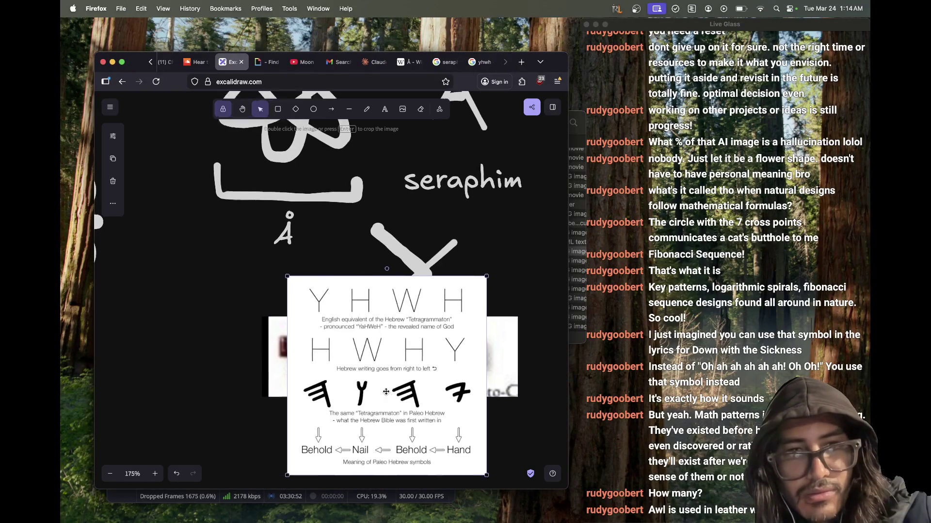
pyautogui.moveTo(393, 450); pyautogui.dragTo(396, 467)
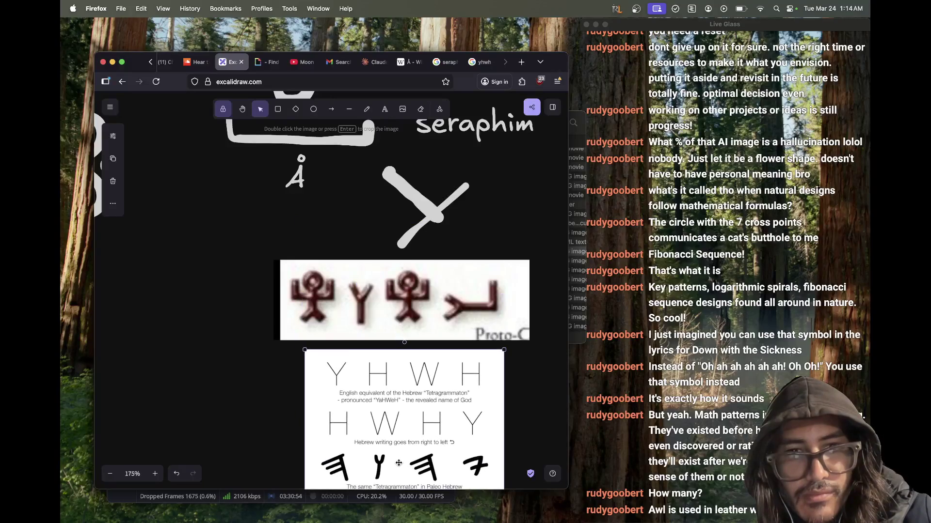
pyautogui.scroll(-5, 397, 467)
pyautogui.moveTo(417, 194); pyautogui.dragTo(416, 389)
pyautogui.moveTo(425, 318)
pyautogui.mouseDown()
pyautogui.moveTo(425, 292)
pyautogui.moveTo(373, 191)
pyautogui.moveTo(418, 224)
pyautogui.mouseUp()
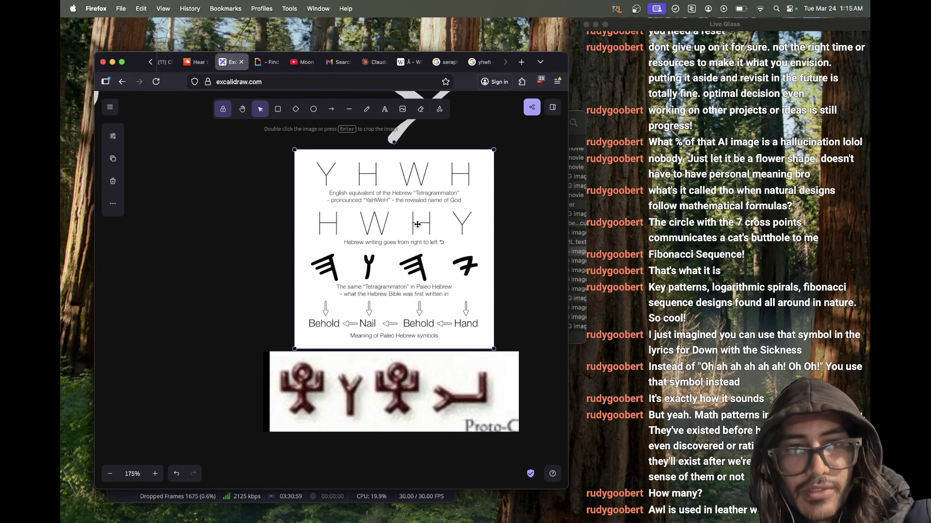
pyautogui.click(524, 262)
pyautogui.scroll(-4, 408, 435)
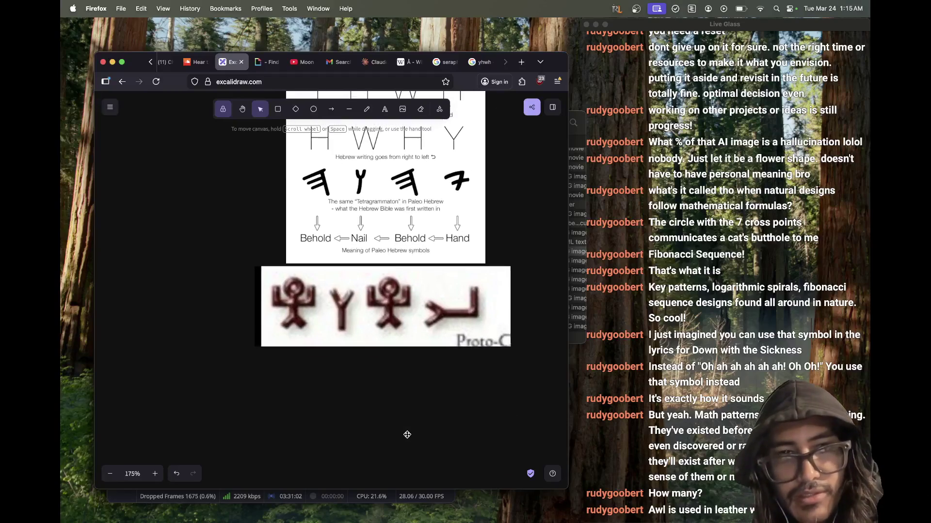
# Freehand-draw three crosses in a row below the two reference images
pyautogui.click(367, 109)
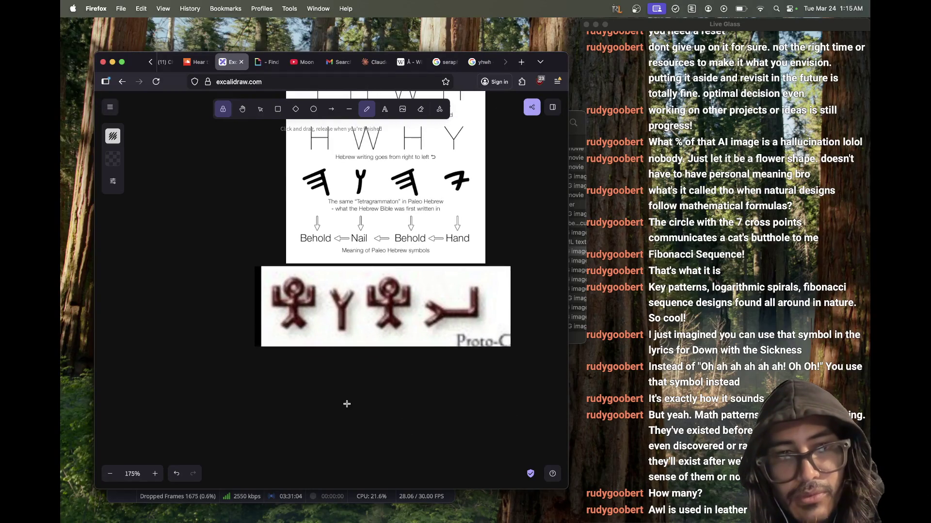
pyautogui.moveTo(344, 464)
pyautogui.mouseDown()
pyautogui.moveTo(342, 409)
pyautogui.moveTo(328, 426)
pyautogui.moveTo(359, 424)
pyautogui.mouseUp()
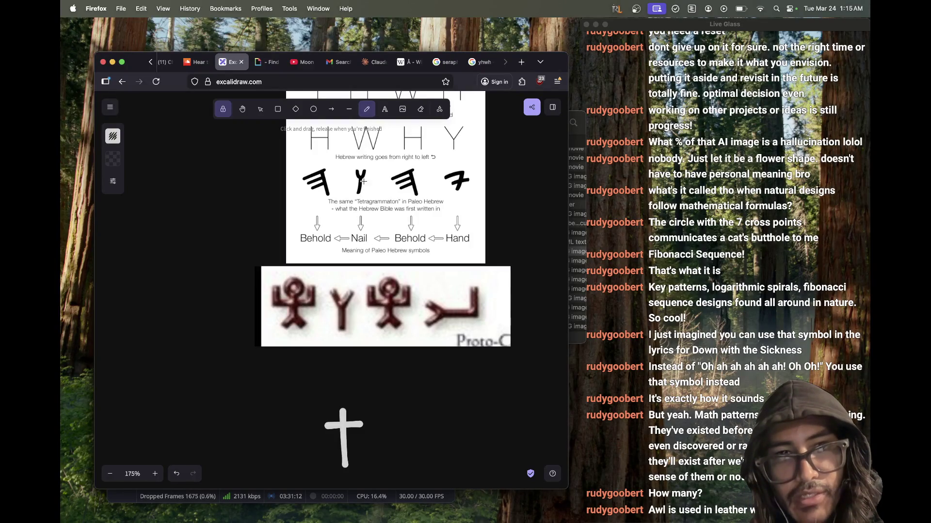
pyautogui.scroll(5, 366, 406)
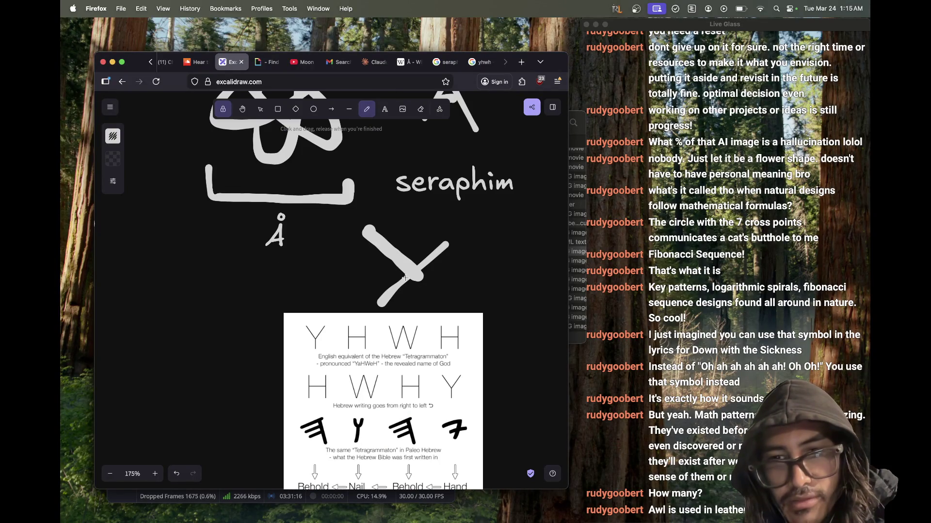
pyautogui.scroll(-5, 405, 278)
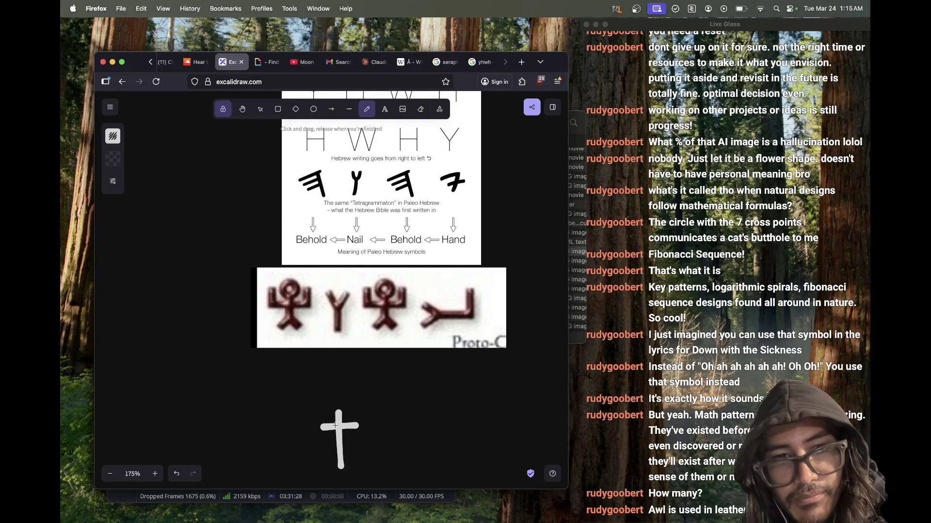
pyautogui.moveTo(293, 414); pyautogui.dragTo(299, 459)
pyautogui.moveTo(281, 422); pyautogui.dragTo(304, 419)
pyautogui.moveTo(372, 407); pyautogui.dragTo(376, 448)
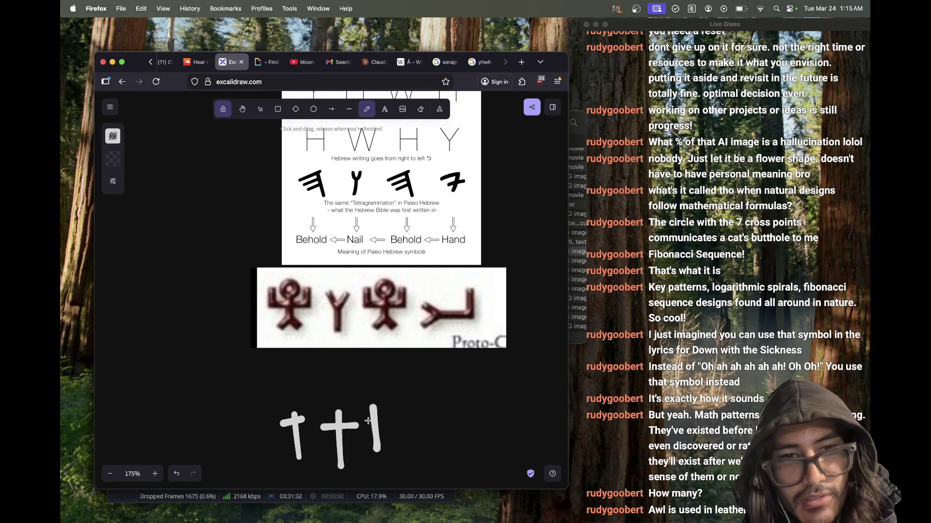
pyautogui.moveTo(362, 416); pyautogui.dragTo(390, 417)
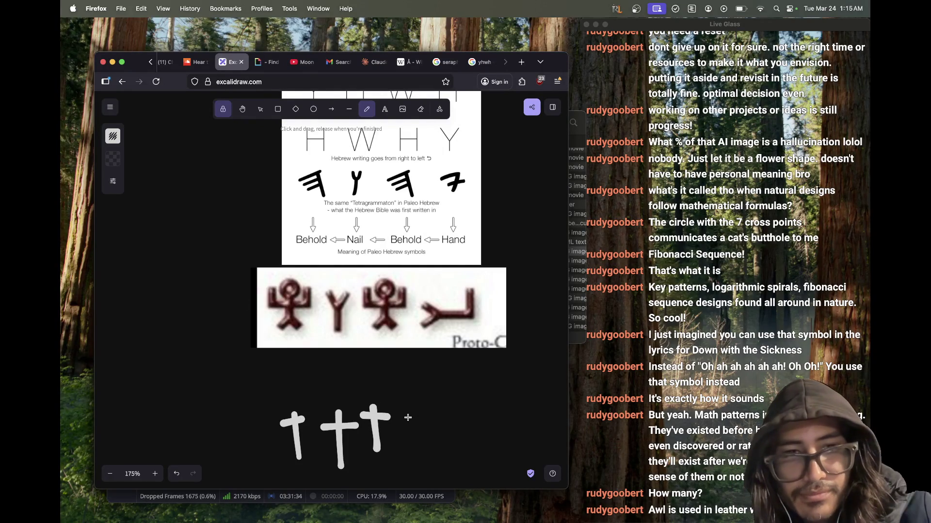
# Add a hook-shaped stroke with a round end to the right of the crosses
pyautogui.press('v')
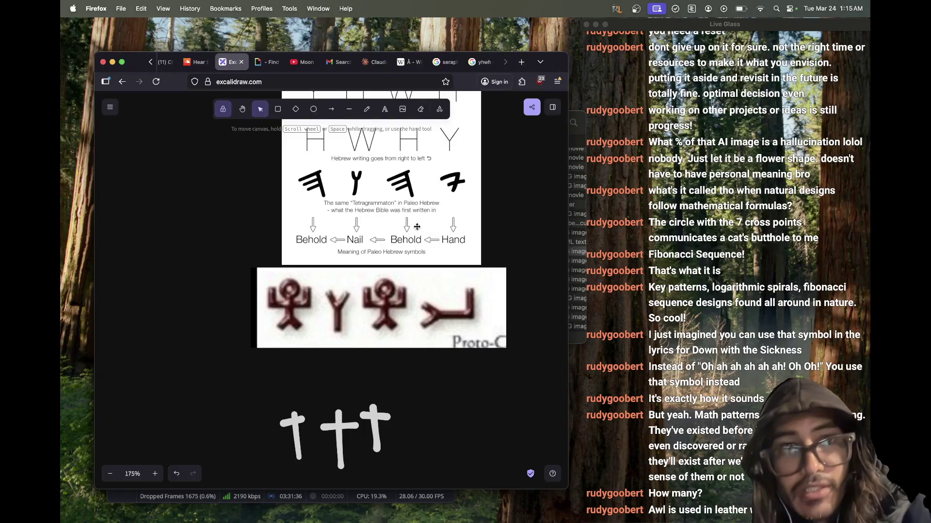
pyautogui.click(367, 109)
pyautogui.moveTo(430, 390); pyautogui.dragTo(419, 434)
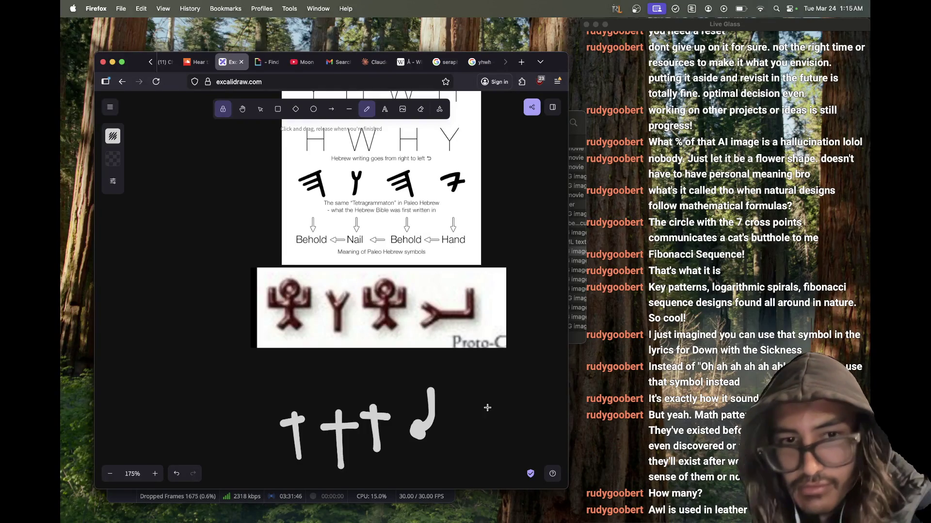
pyautogui.scroll(2, 443, 209)
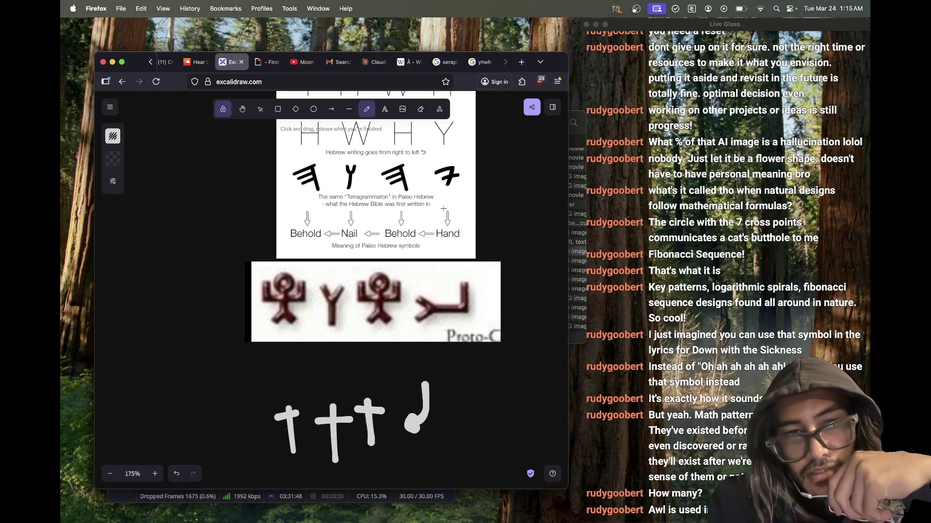
pyautogui.scroll(1, 382, 213)
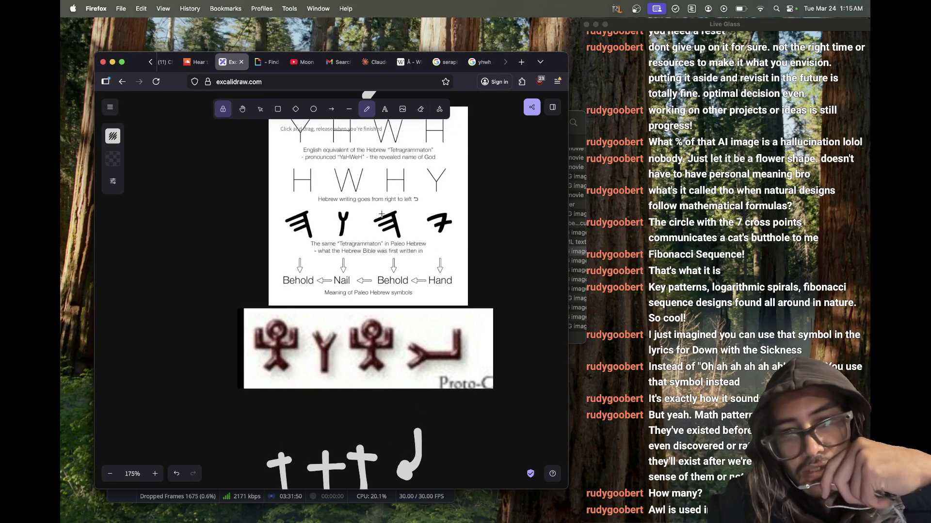
pyautogui.scroll(1, 382, 214)
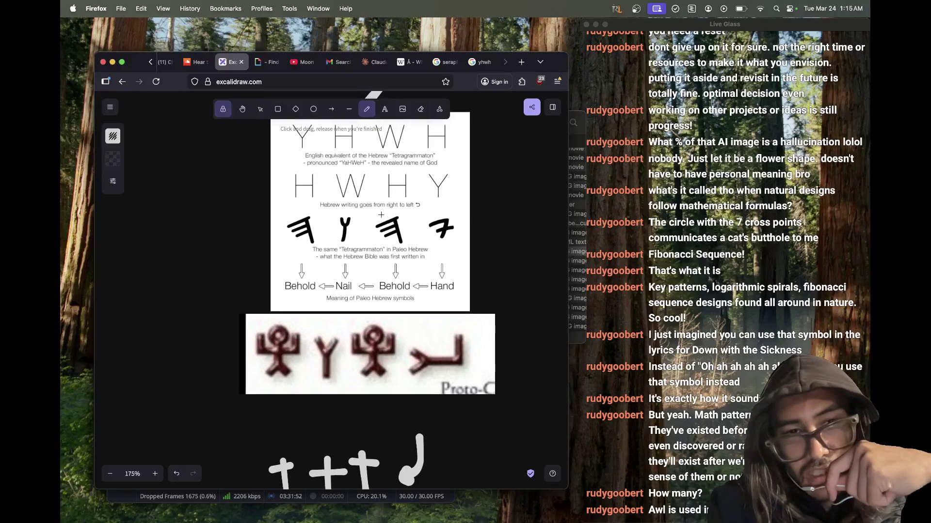
pyautogui.scroll(1, 380, 215)
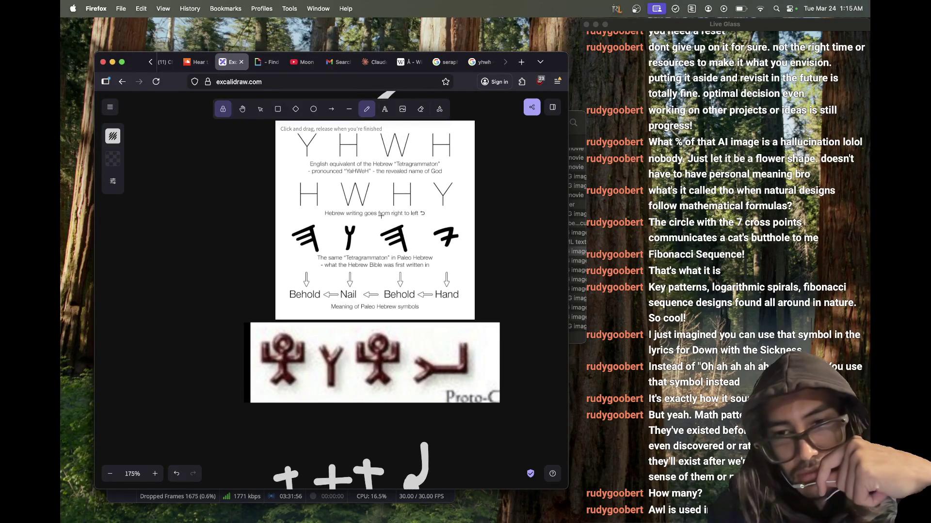
pyautogui.scroll(2, 381, 215)
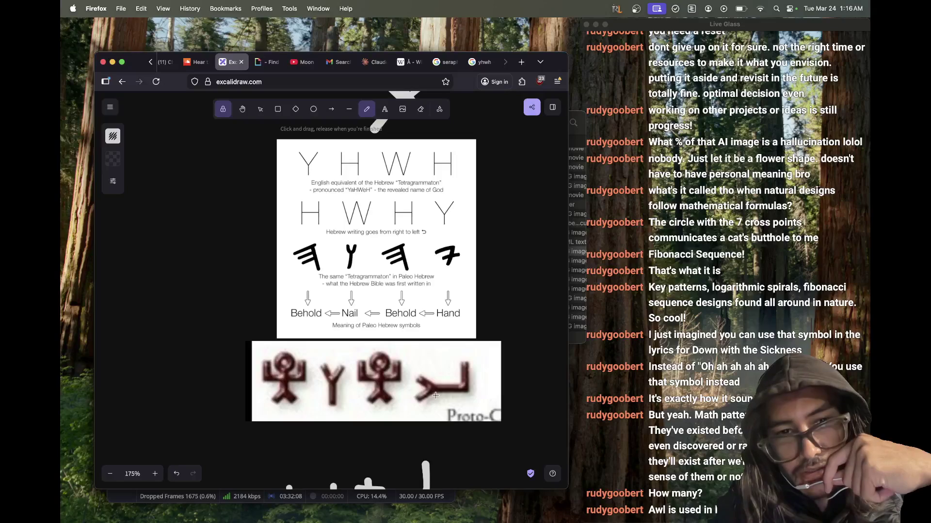
pyautogui.scroll(-2, 435, 395)
pyautogui.scroll(-2, 334, 359)
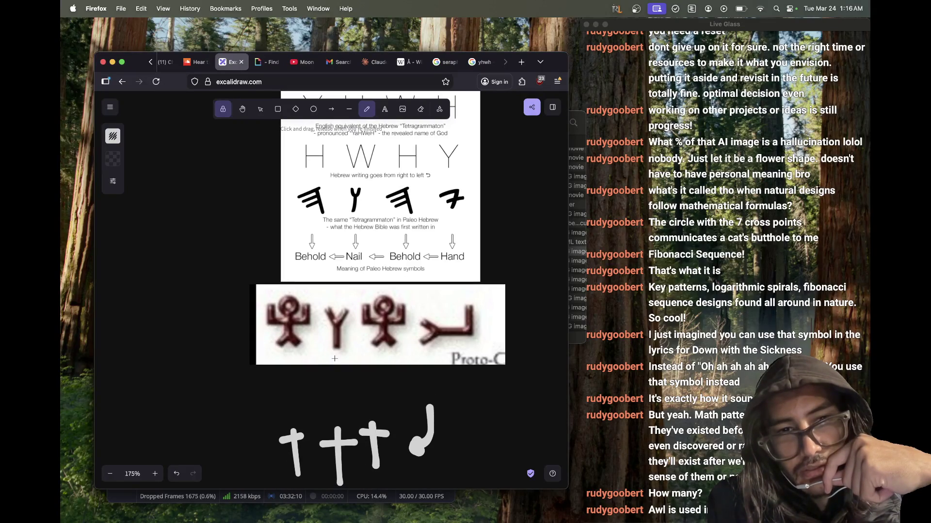
pyautogui.scroll(2, 439, 313)
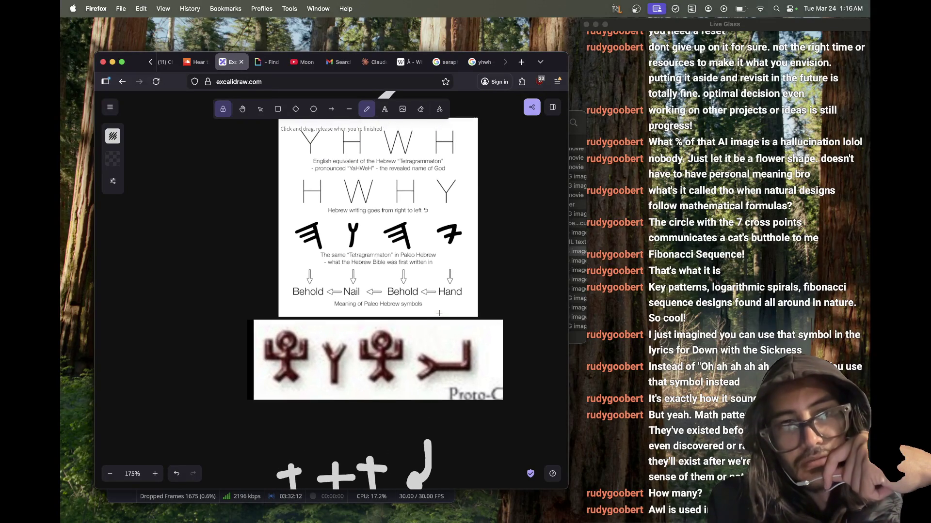
pyautogui.scroll(1, 439, 313)
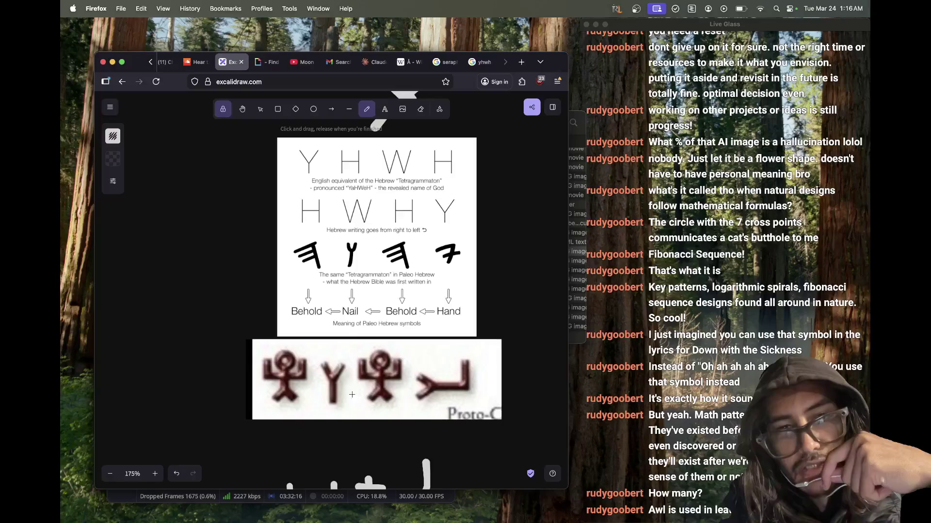
pyautogui.scroll(-2, 406, 396)
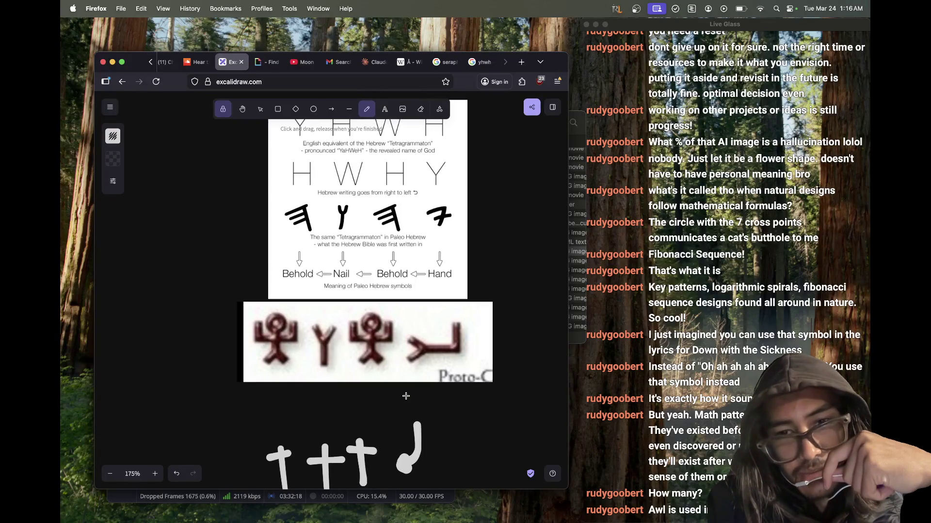
pyautogui.scroll(-1, 405, 396)
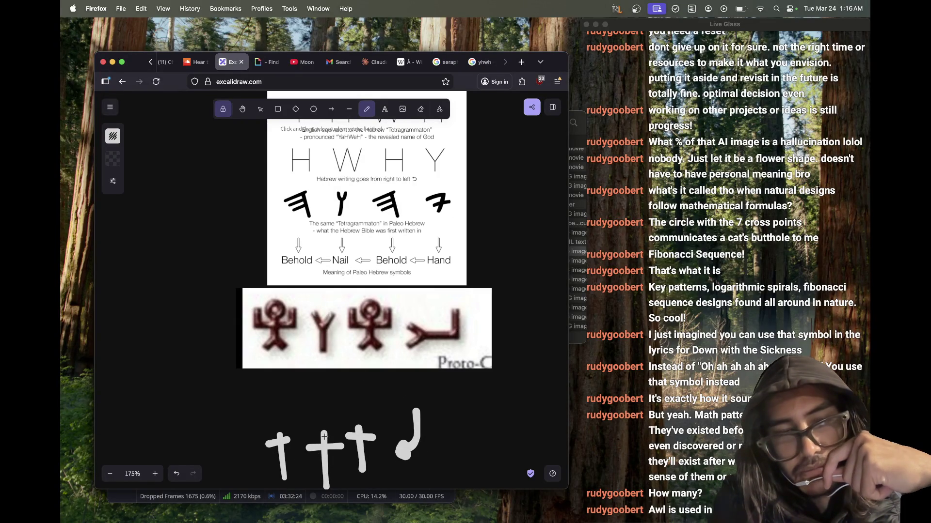
pyautogui.scroll(1, 349, 314)
pyautogui.scroll(10, 349, 314)
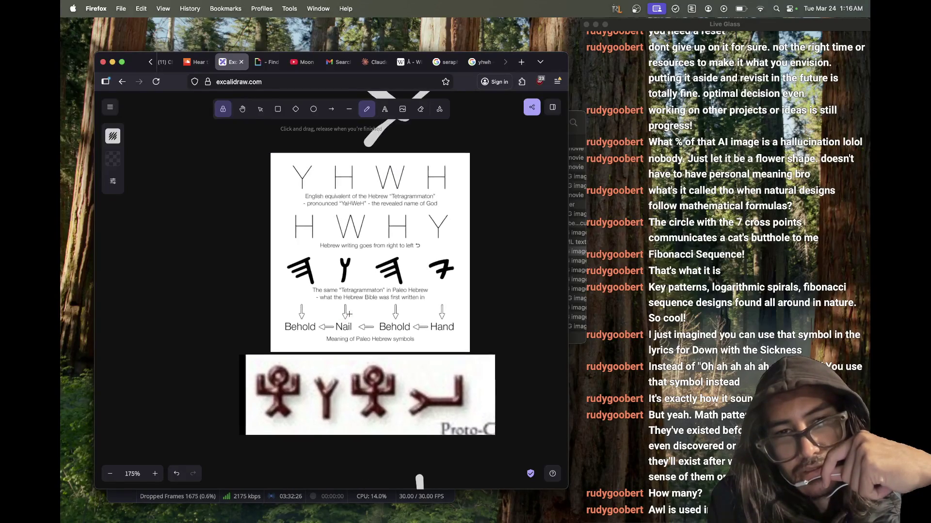
pyautogui.scroll(4, 349, 315)
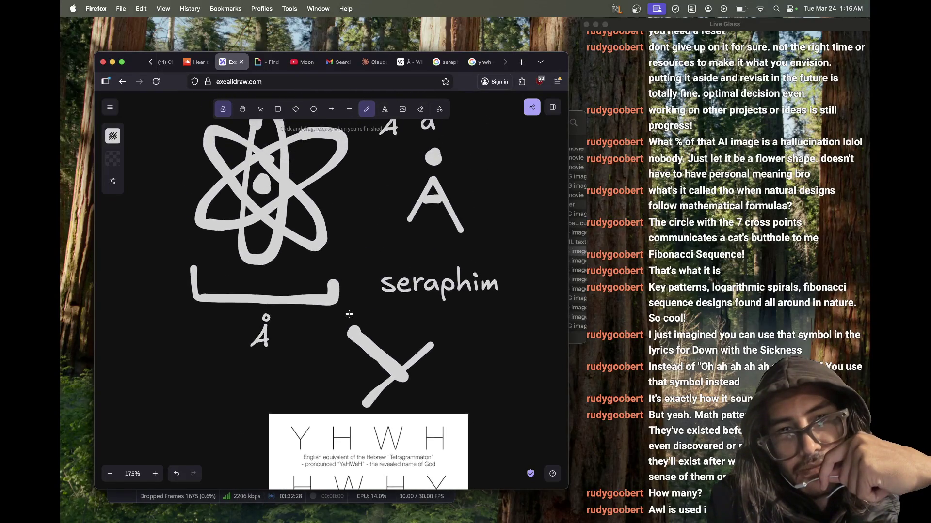
pyautogui.scroll(-12, 349, 314)
pyautogui.scroll(-2, 349, 314)
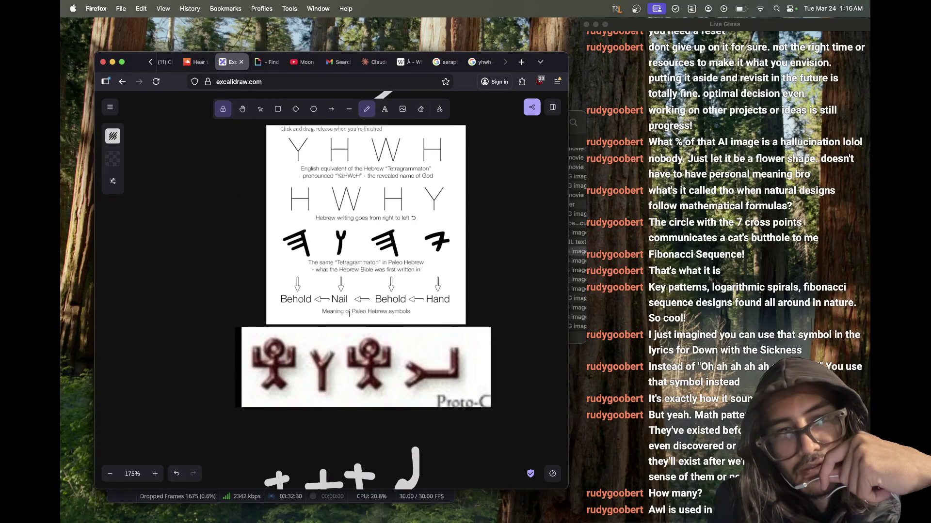
pyautogui.scroll(-1, 349, 313)
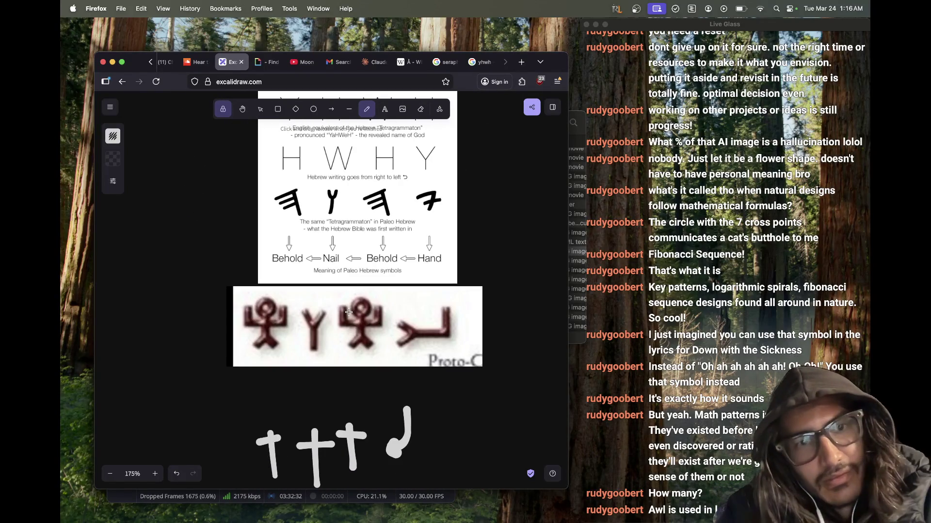
pyautogui.scroll(-3, 348, 312)
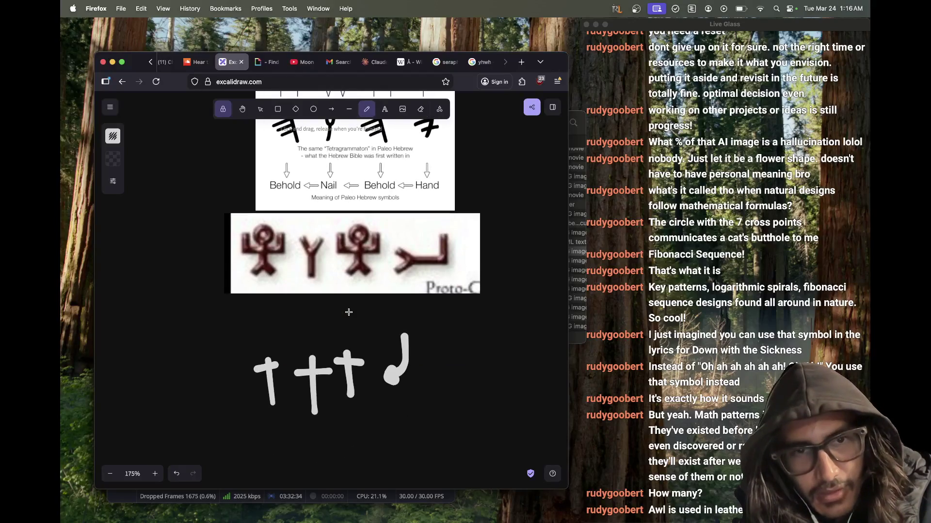
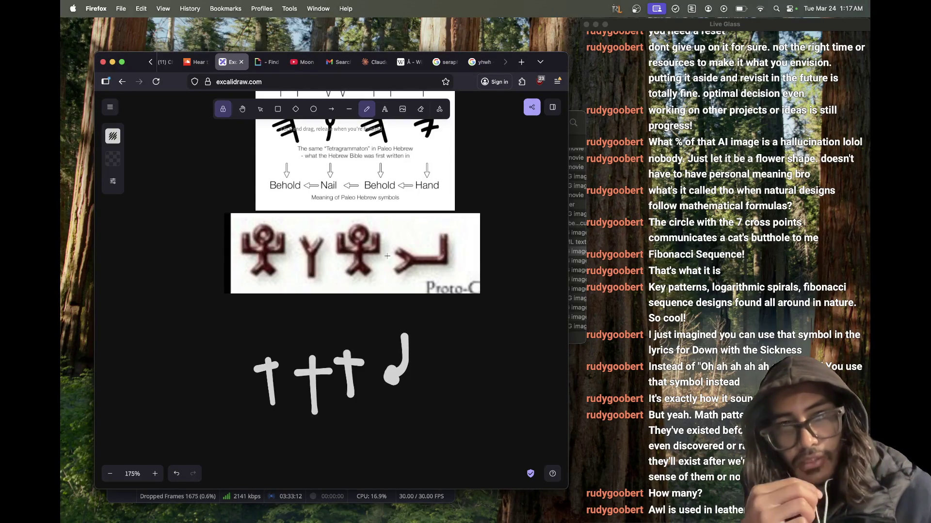
# Start a text note right of the crosses reading YTJG, with Yatchee on a second line
pyautogui.scroll(2, 392, 223)
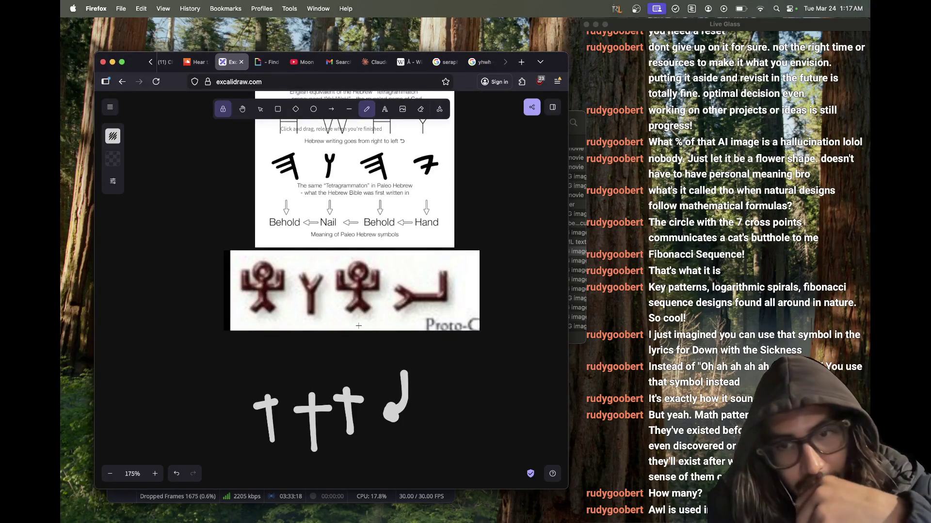
pyautogui.scroll(2, 359, 325)
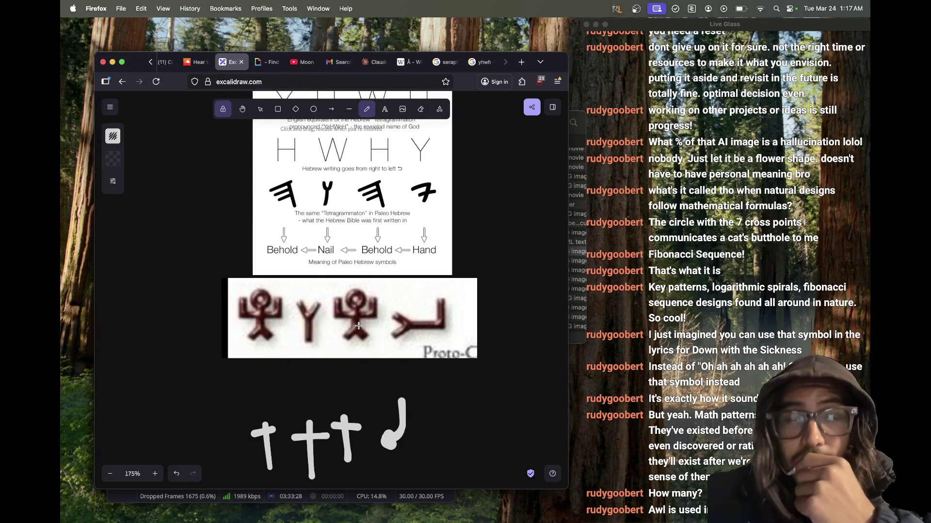
pyautogui.scroll(5, 359, 326)
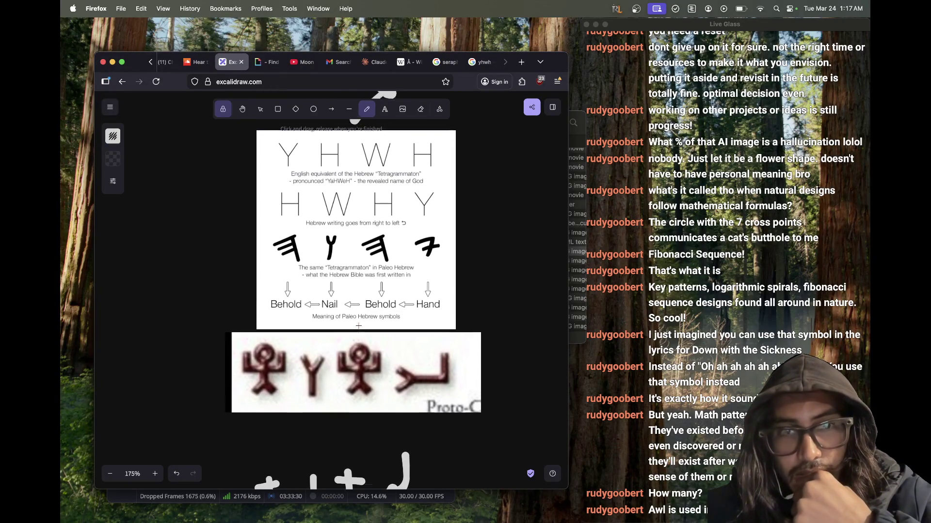
pyautogui.scroll(1, 358, 325)
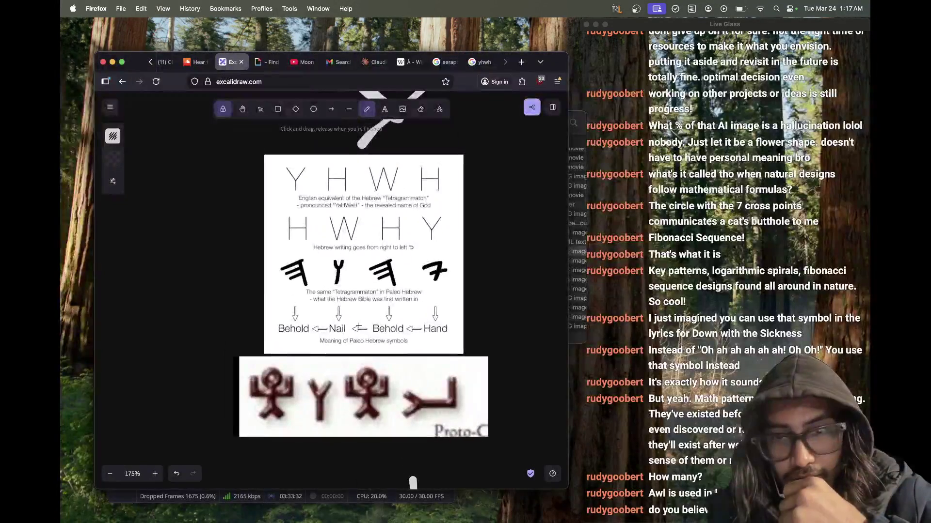
pyautogui.scroll(-7, 359, 326)
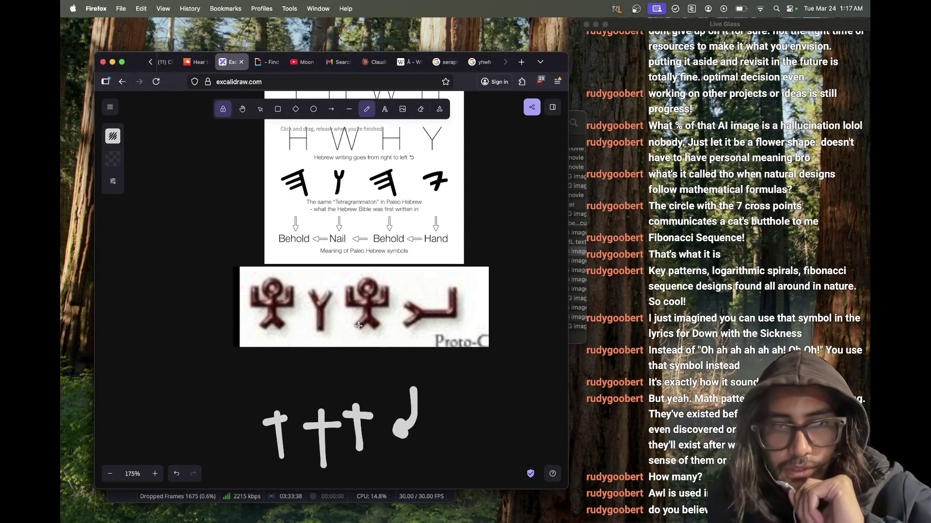
pyautogui.scroll(3, 358, 326)
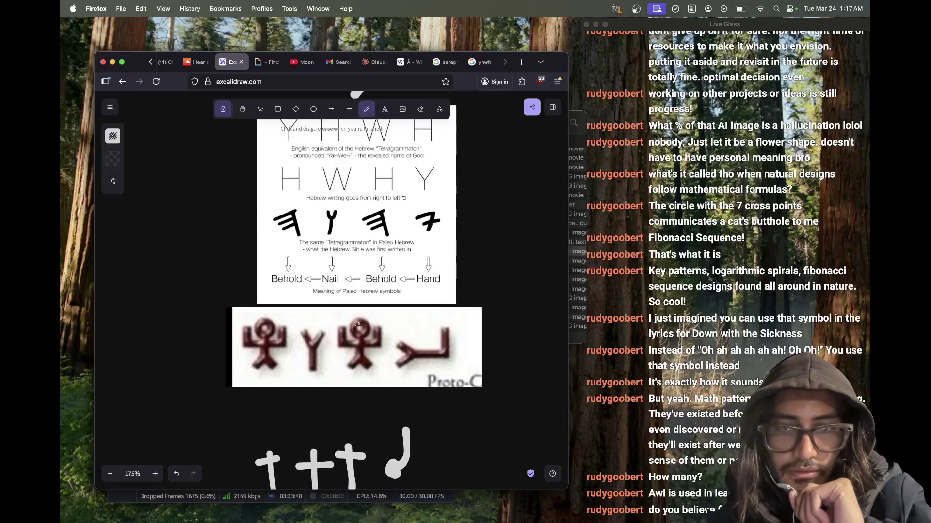
pyautogui.scroll(-2, 358, 326)
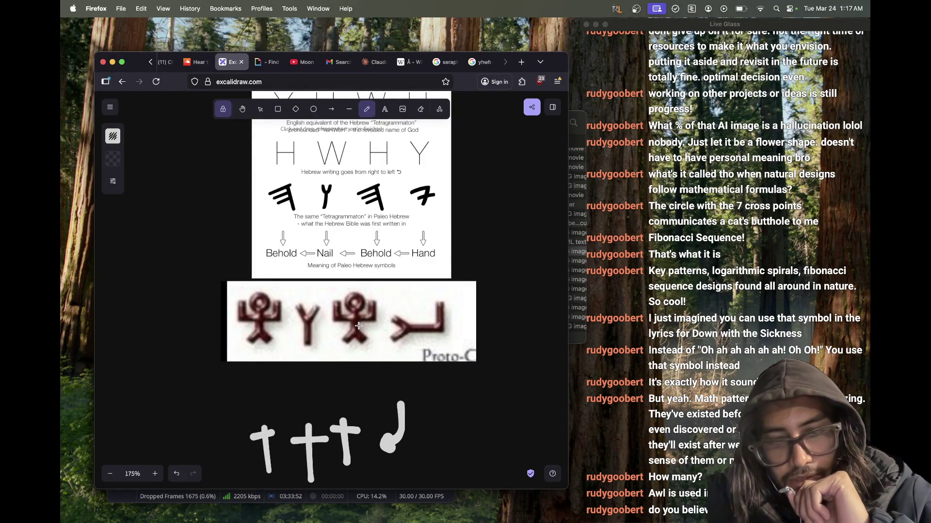
pyautogui.scroll(-2, 358, 326)
pyautogui.hscroll(2, 358, 326)
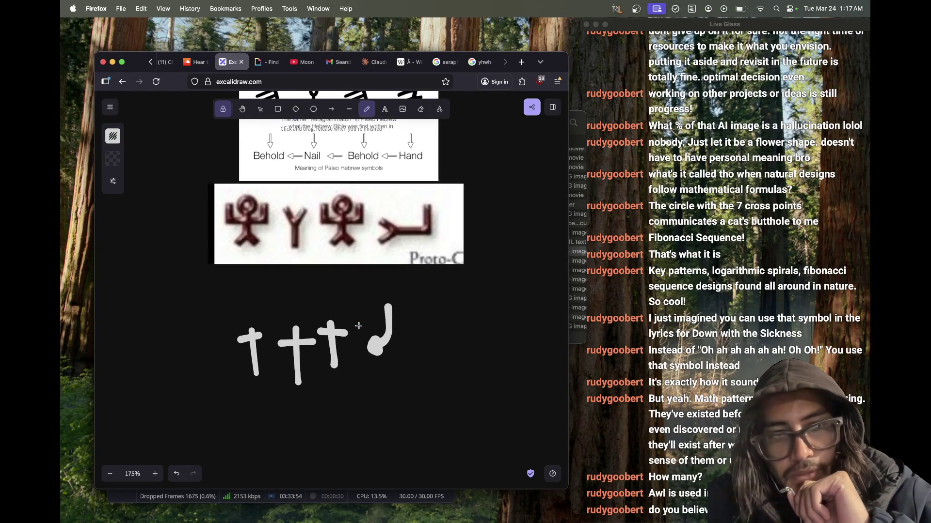
pyautogui.scroll(2, 358, 325)
pyautogui.hscroll(-2, 358, 326)
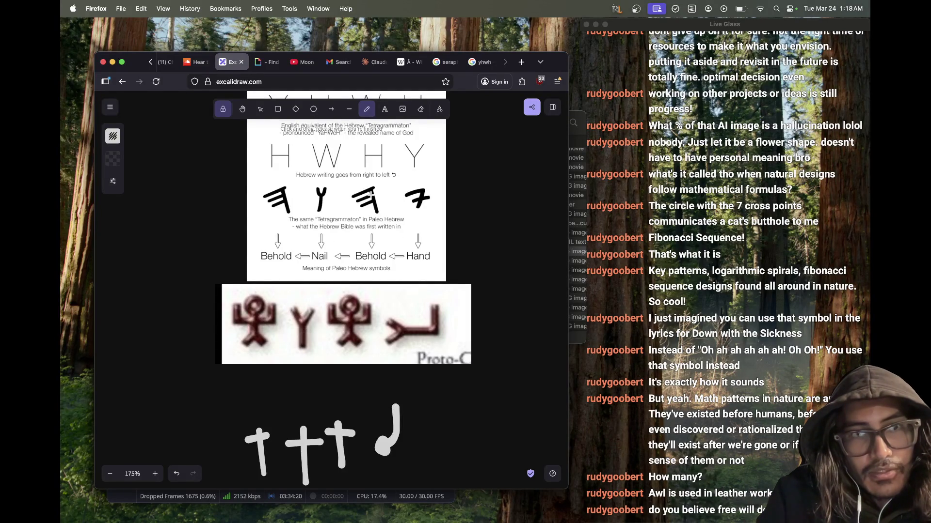
pyautogui.scroll(3, 371, 193)
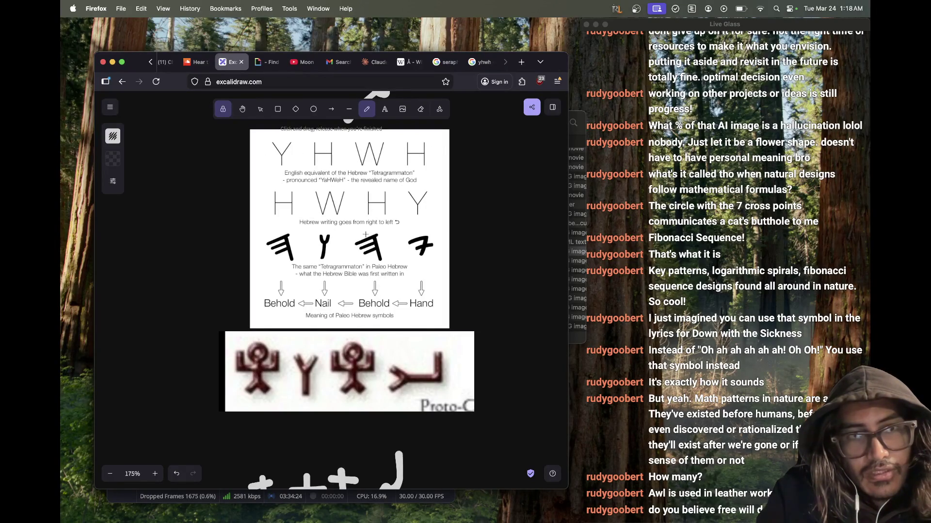
pyautogui.scroll(-3, 365, 235)
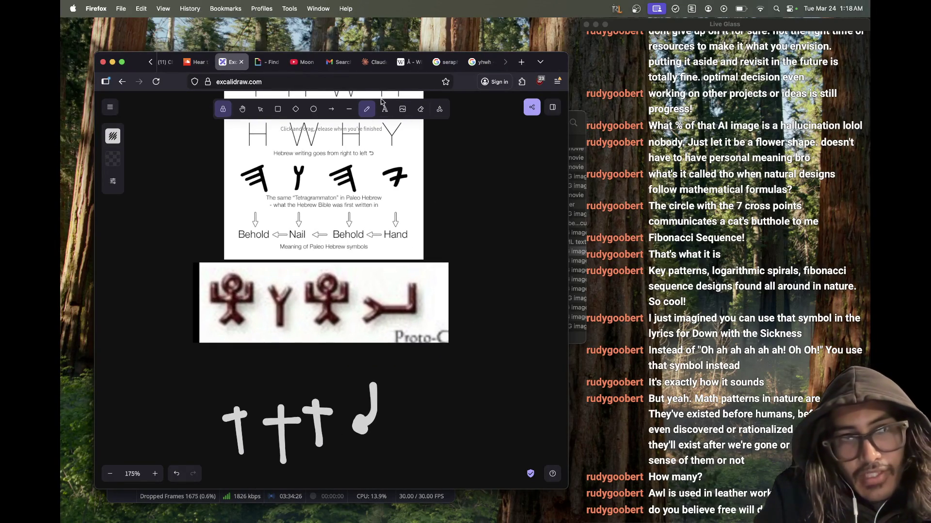
pyautogui.click(385, 109)
pyautogui.click(449, 396)
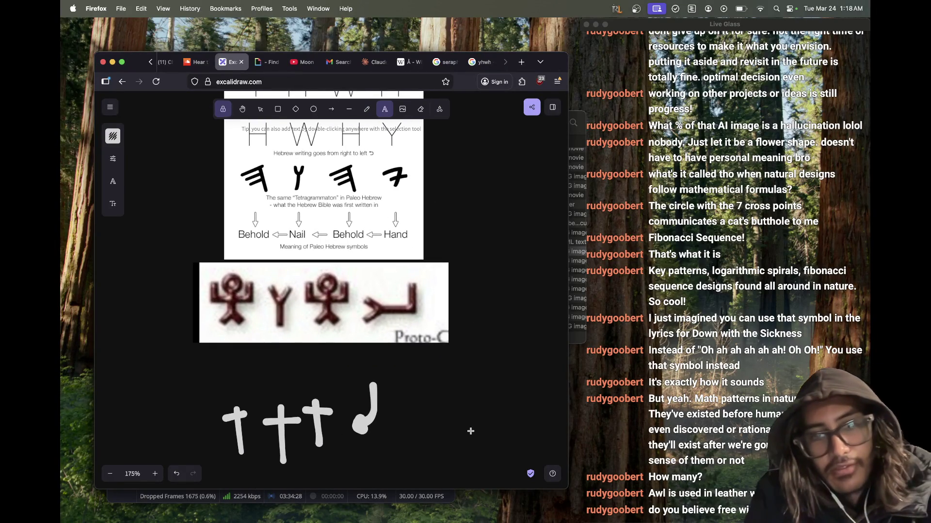
pyautogui.write('TJG')
pyautogui.click(449, 395)
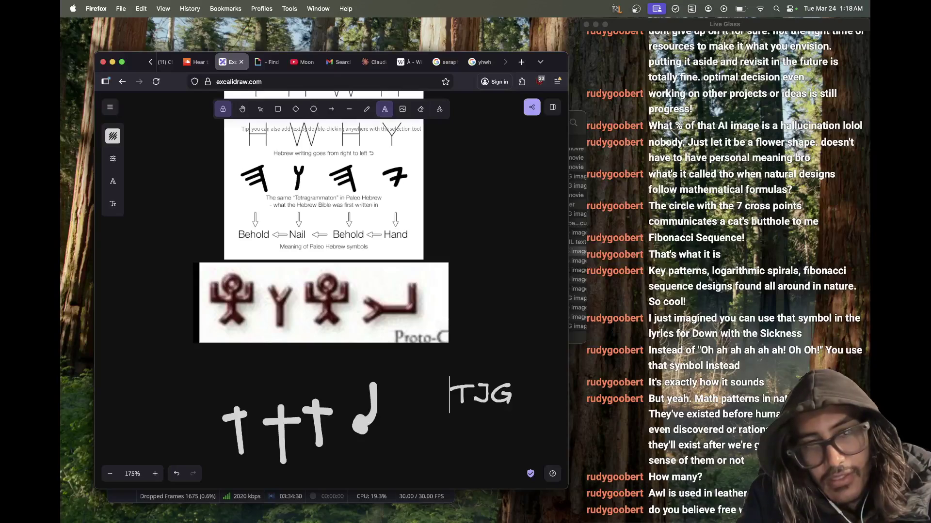
pyautogui.write('Y')
pyautogui.click(529, 395)
pyautogui.press('Return')
pyautogui.write('Yatchee')
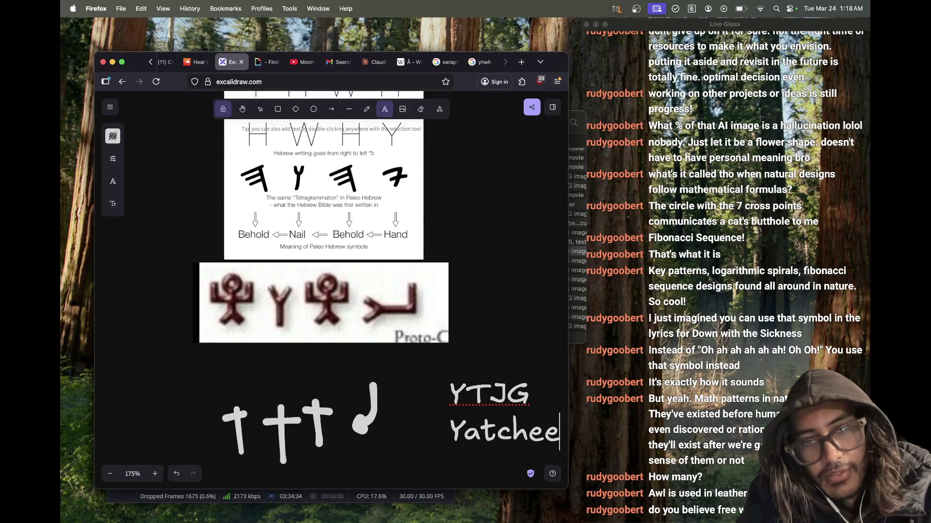
pyautogui.press('Escape')
# Remove a stray 1 accidentally typed into the Yatchee line
pyautogui.click(507, 435)
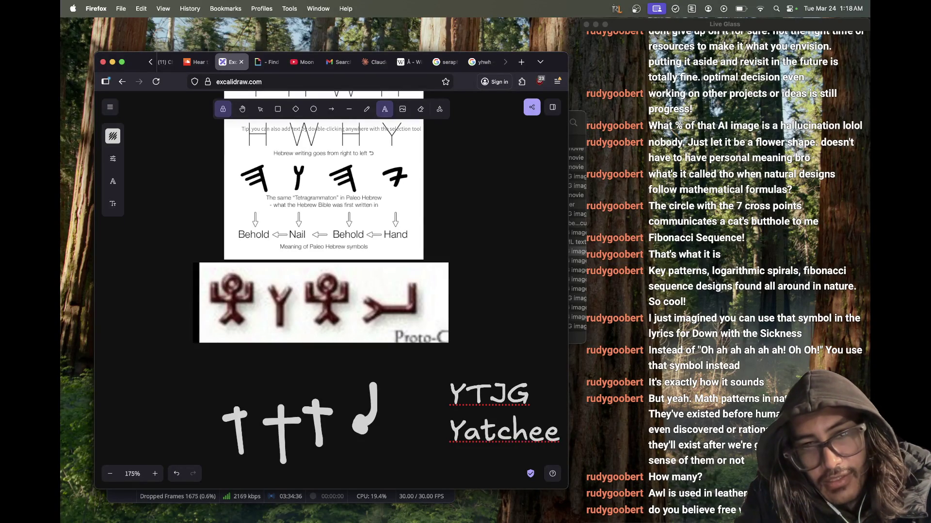
pyautogui.write('1')
pyautogui.press('BackSpace')
pyautogui.press('Escape')
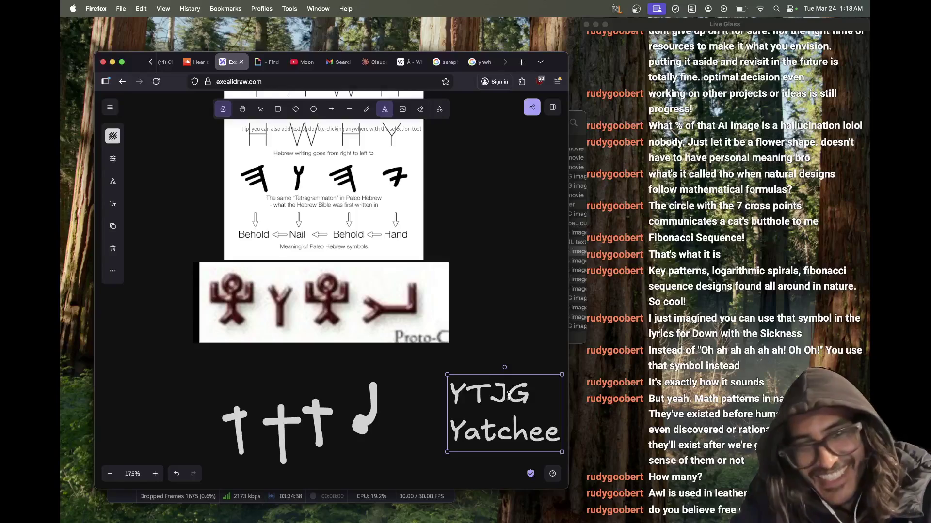
# Add Yatzee as the third line of the note
pyautogui.press('v')
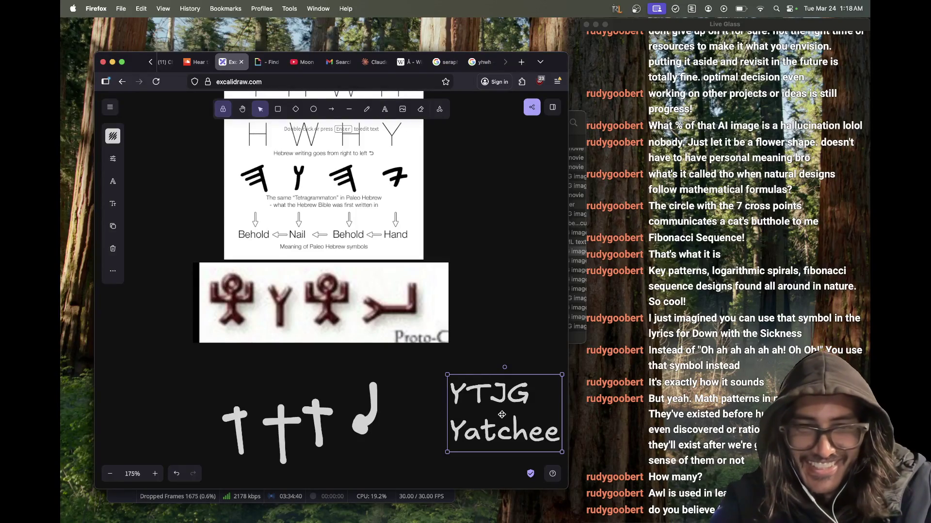
pyautogui.doubleClick(503, 415)
pyautogui.press('Right')
pyautogui.press('Return')
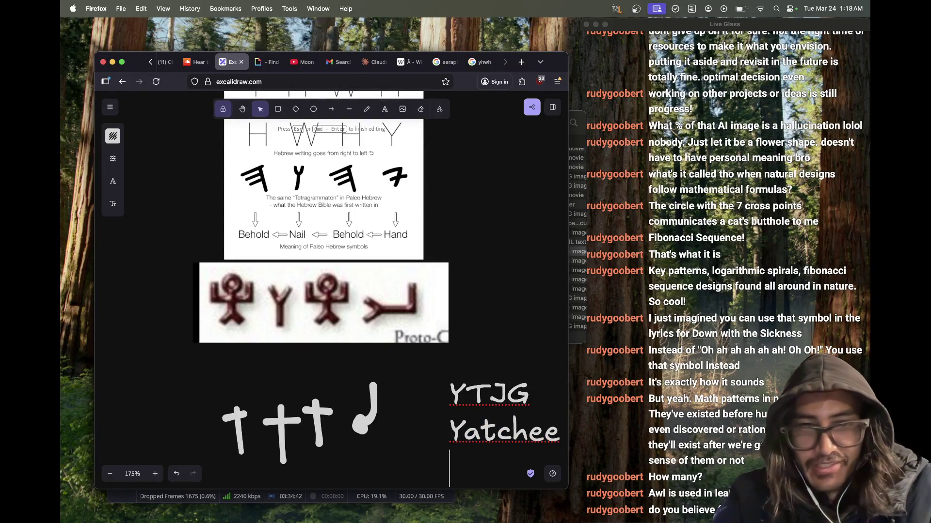
pyautogui.write('Yatzee')
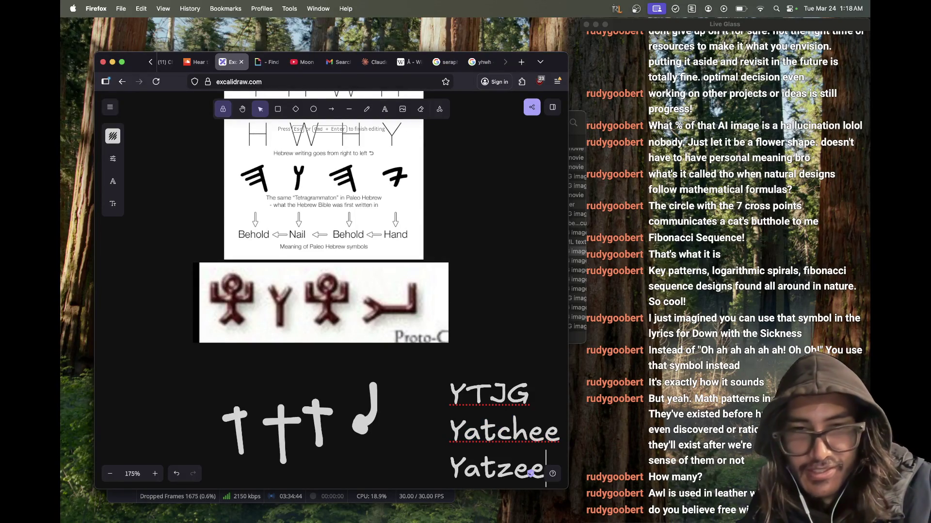
pyautogui.press('Escape')
pyautogui.scroll(-2, 513, 380)
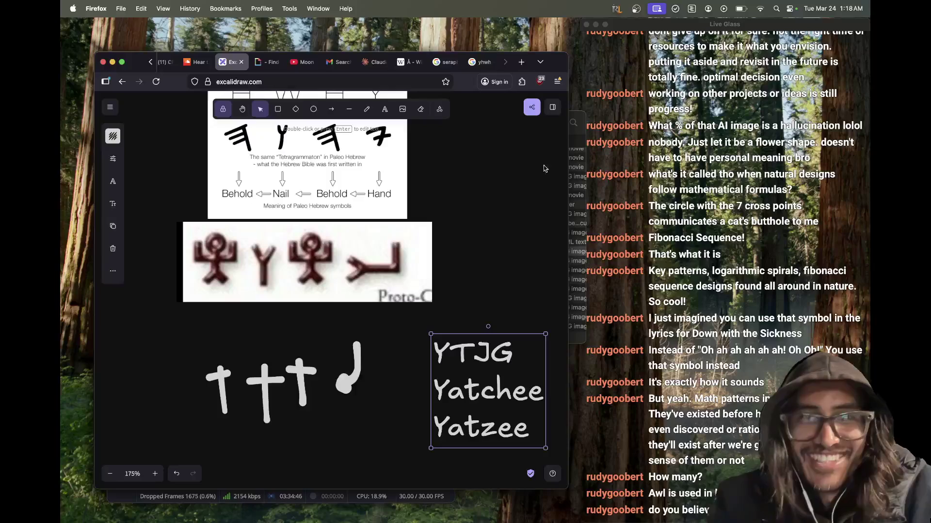
# In a new tab, search Google for 'yahtzee' and show its image results
pyautogui.click(521, 62)
pyautogui.write('yatzee')
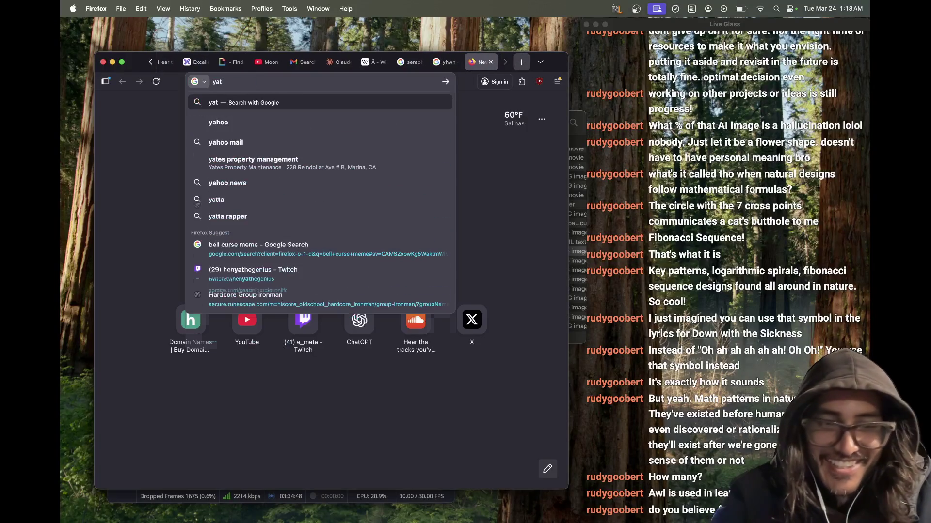
pyautogui.press('Return')
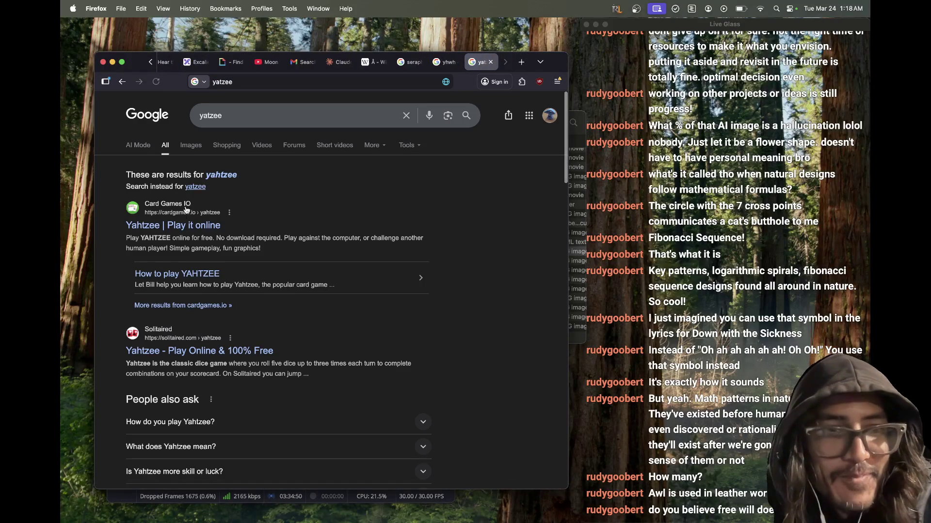
pyautogui.click(210, 119)
pyautogui.write('h')
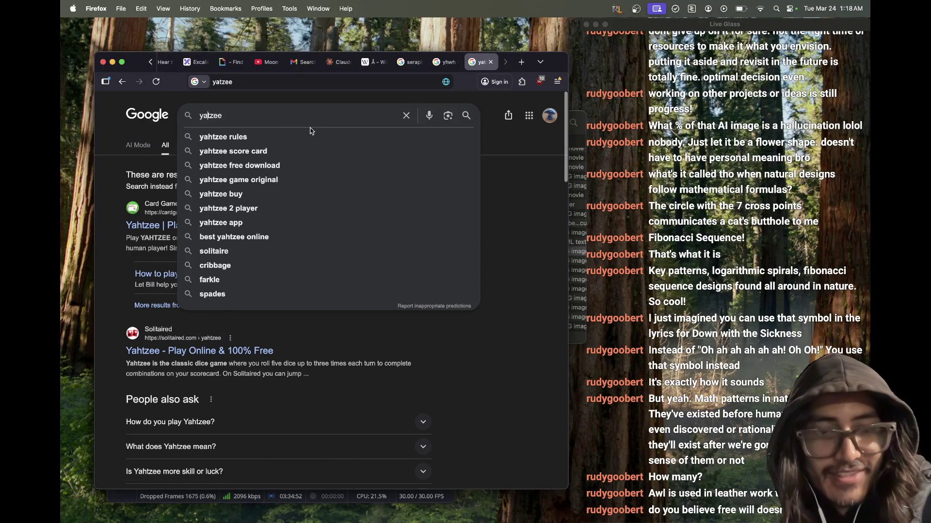
pyautogui.press('Return')
pyautogui.click(191, 145)
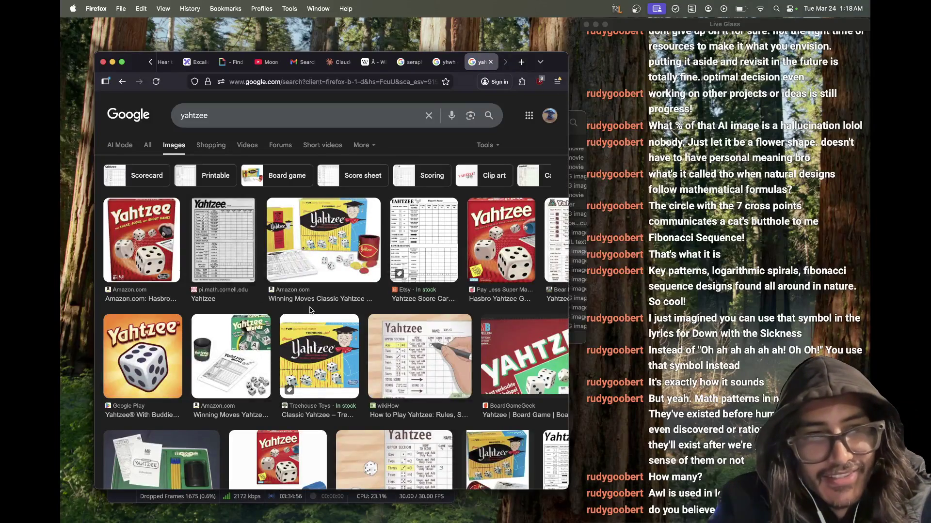
# Browse the Yahtzee images, then search images for 'yahtzee winning'
pyautogui.scroll(-1, 311, 311)
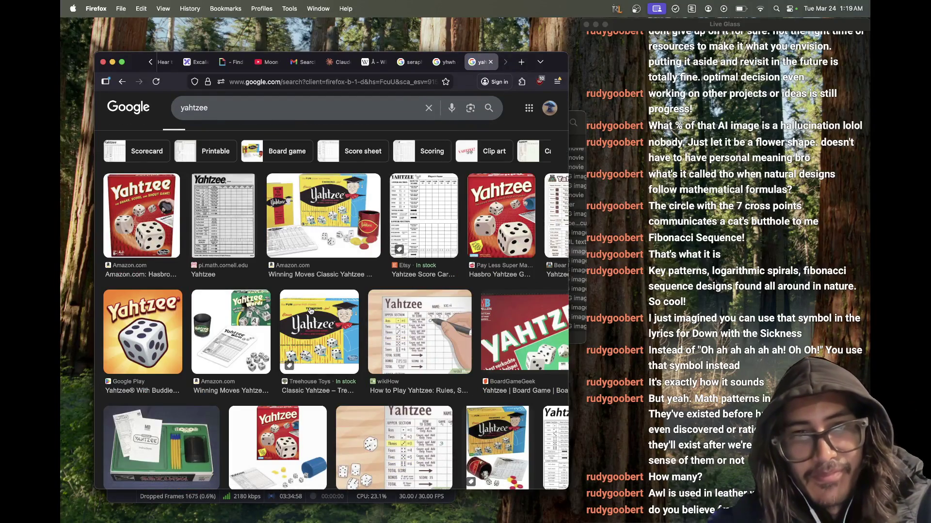
pyautogui.scroll(-5, 310, 311)
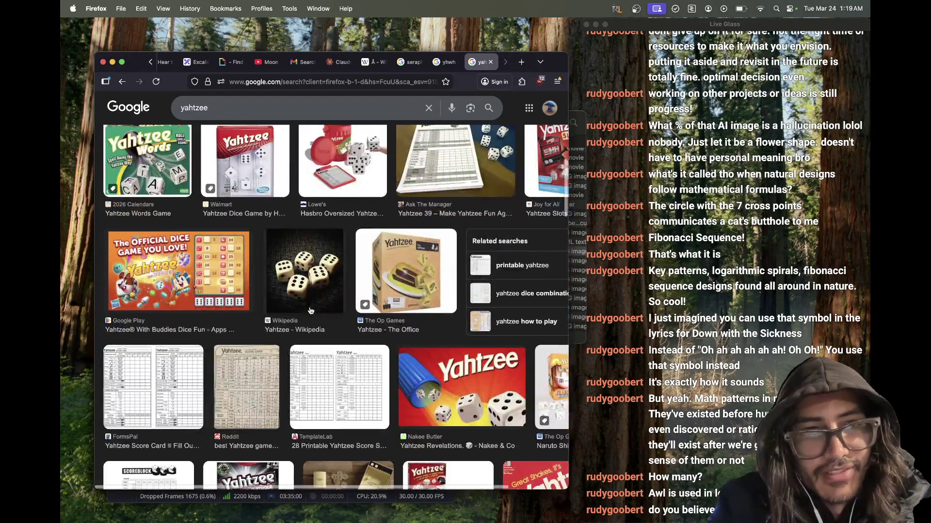
pyautogui.scroll(-5, 311, 311)
pyautogui.scroll(-5, 310, 303)
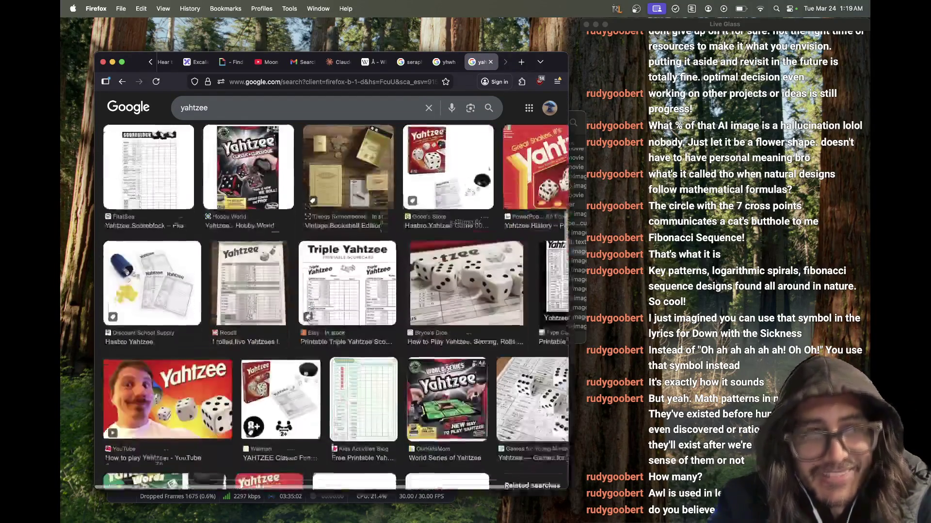
pyautogui.scroll(-5, 311, 310)
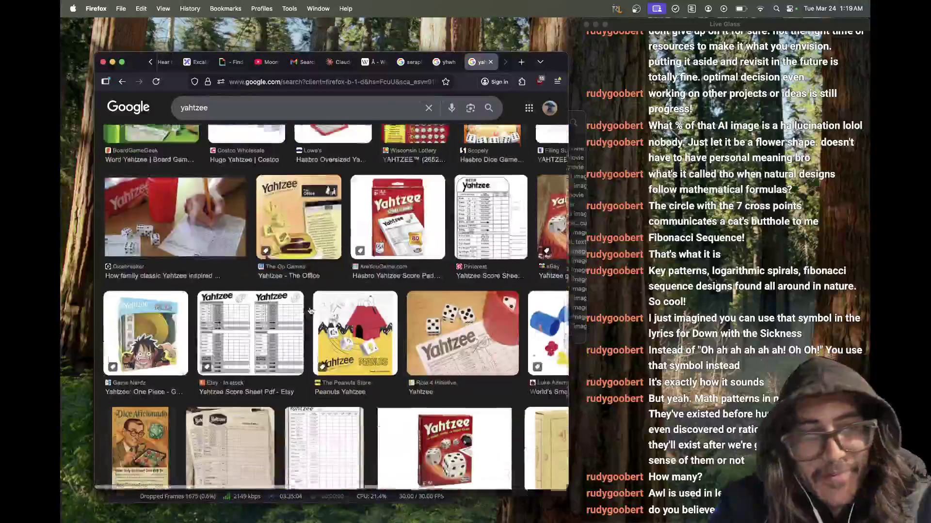
pyautogui.scroll(-10, 311, 311)
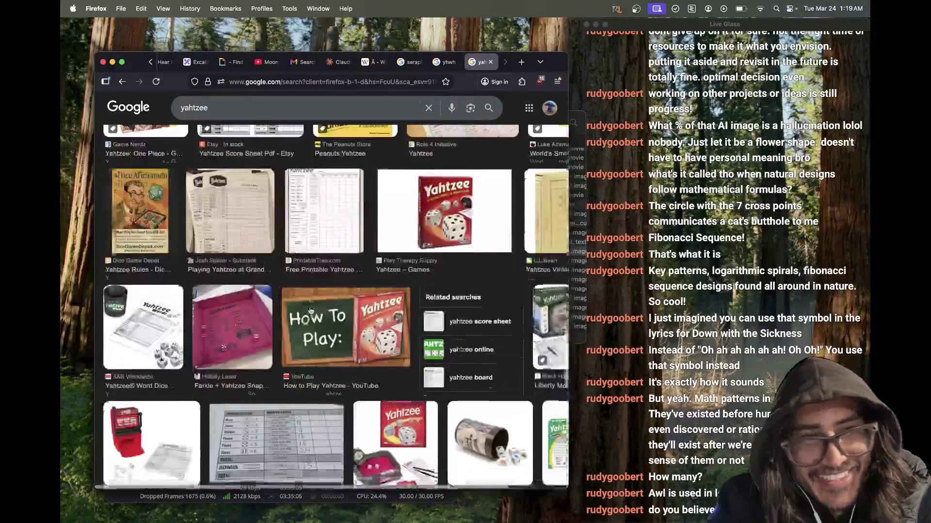
pyautogui.write('winning')
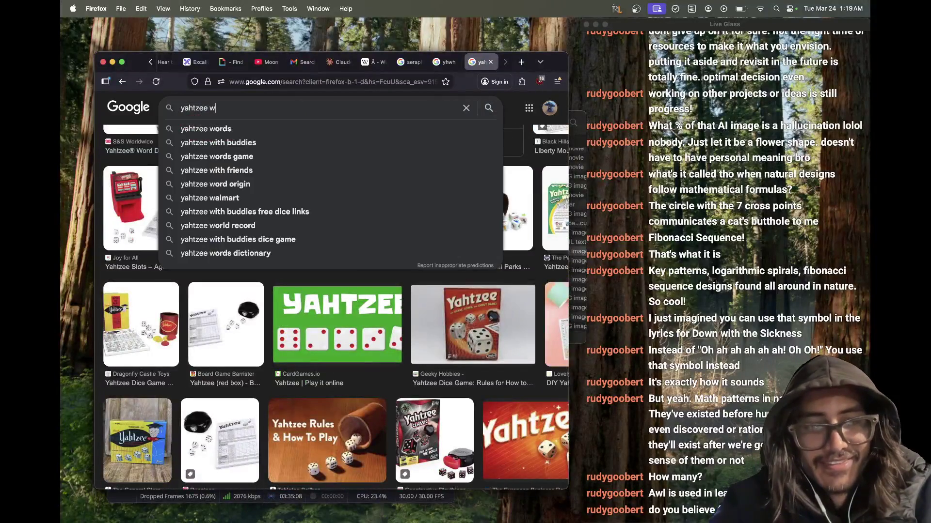
pyautogui.press('Return')
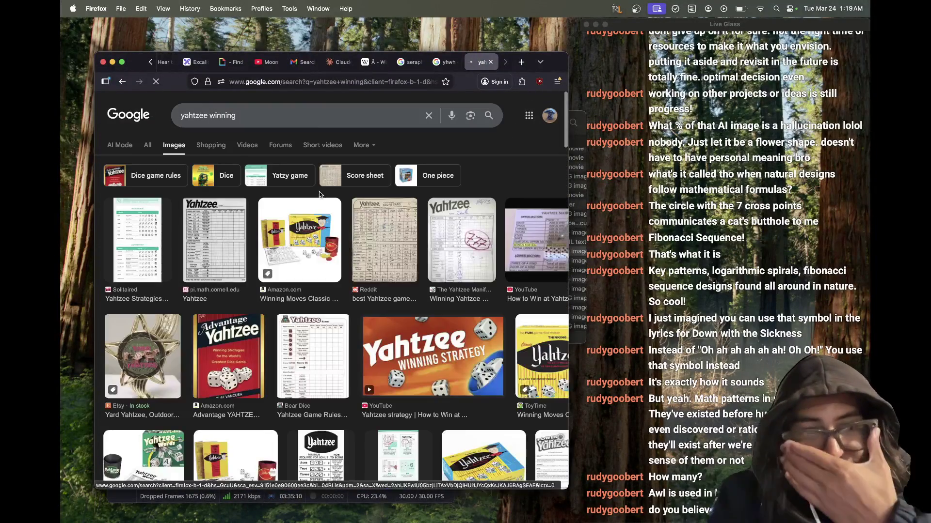
# Open the preview of the Freepik photo 'Woman winning at yahtzee game'
pyautogui.scroll(-3, 323, 205)
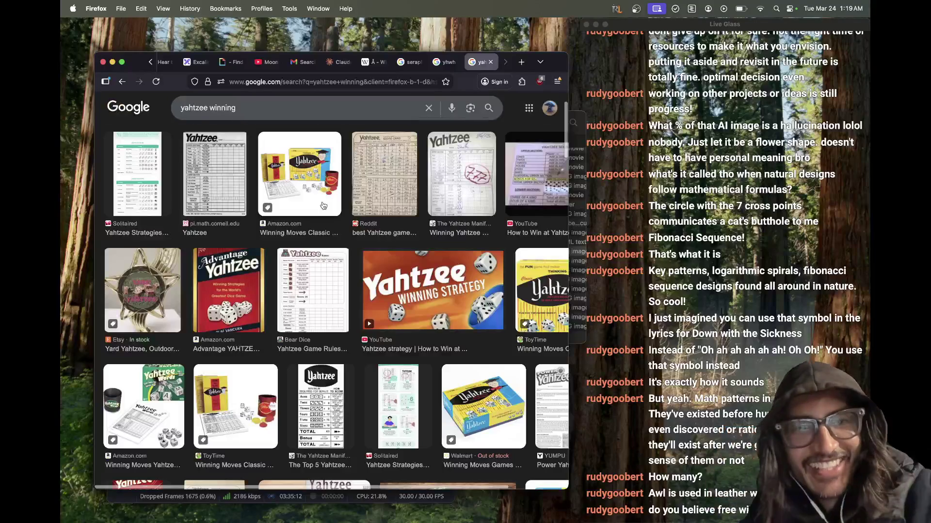
pyautogui.scroll(-10, 323, 206)
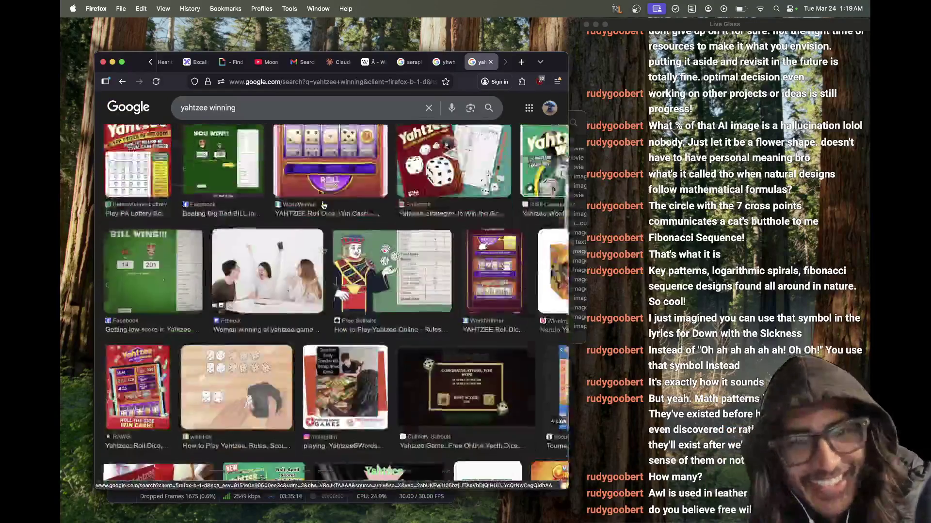
pyautogui.scroll(-3, 324, 205)
pyautogui.click(315, 207)
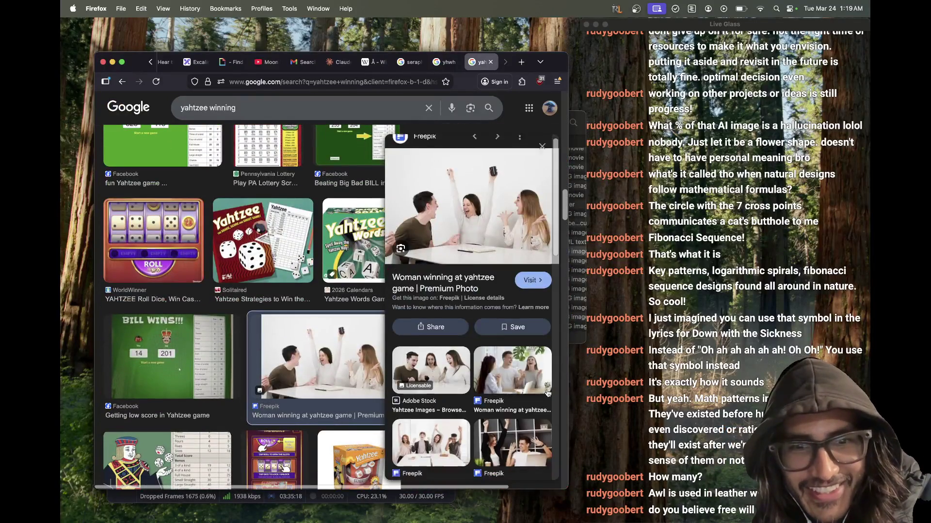
pyautogui.scroll(-4, 548, 392)
pyautogui.scroll(5, 548, 392)
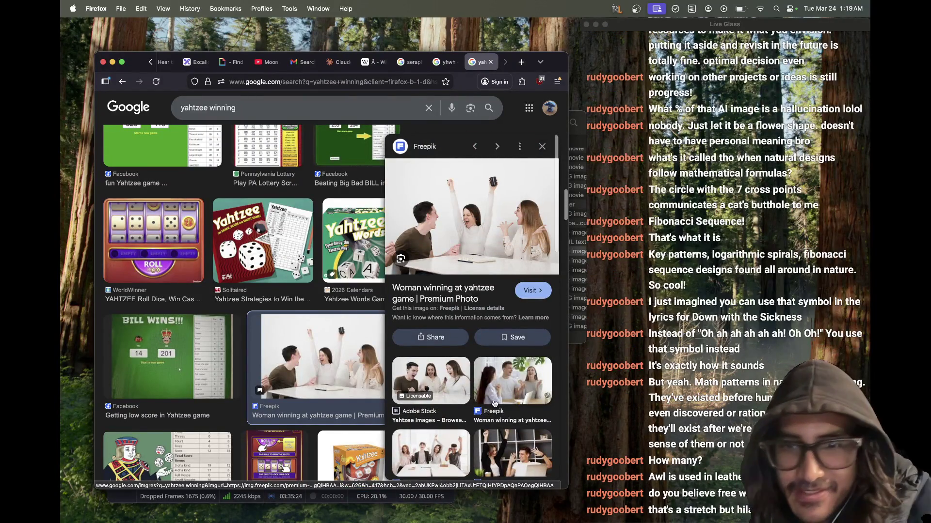
# Return to Excalidraw, pan to the YTJG/Yatchee/Yatzee note, and select the Text tool
pyautogui.hotkey('ctrl', 'Tab')
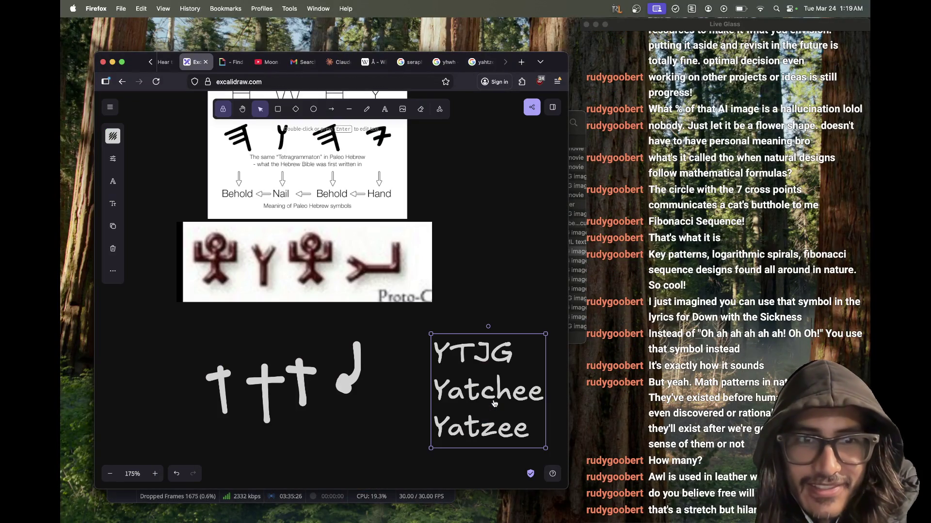
pyautogui.scroll(-2, 468, 384)
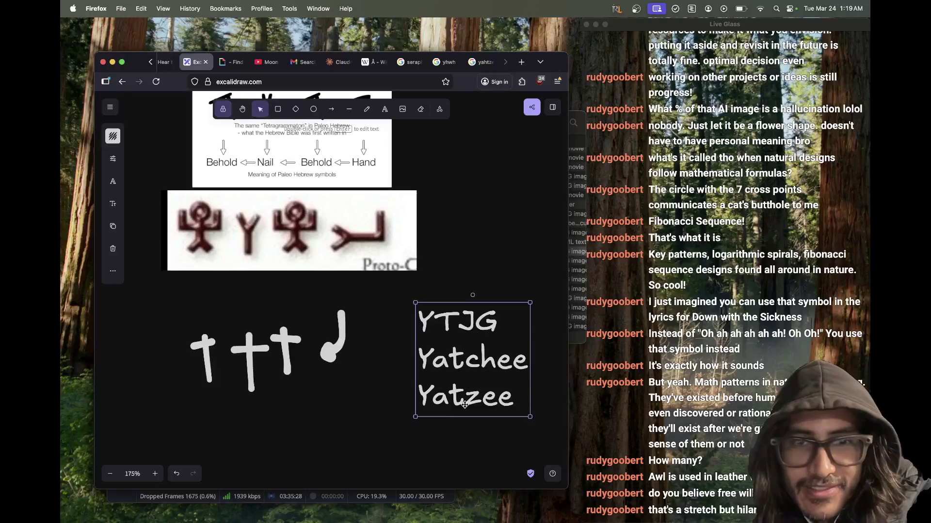
pyautogui.scroll(-3, 466, 405)
pyautogui.hscroll(2, 465, 405)
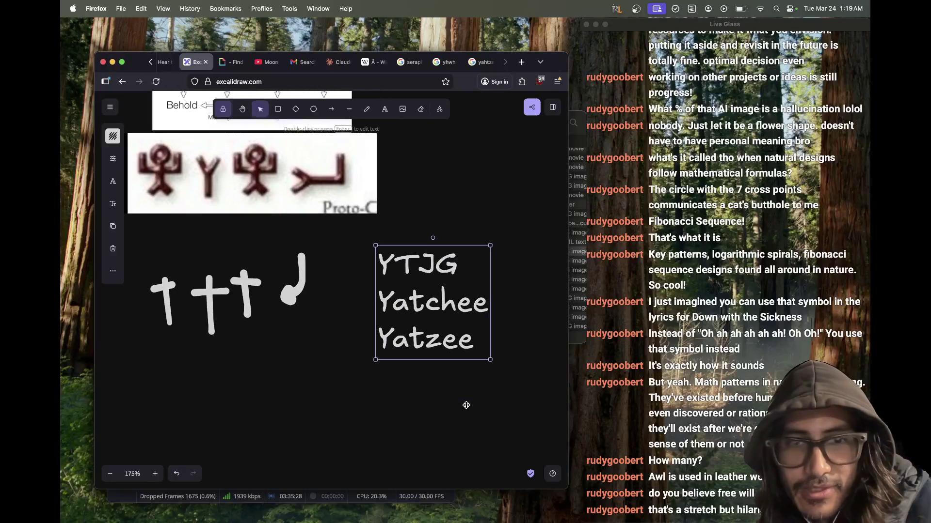
pyautogui.click(385, 112)
pyautogui.scroll(-1, 340, 357)
pyautogui.hscroll(2, 339, 357)
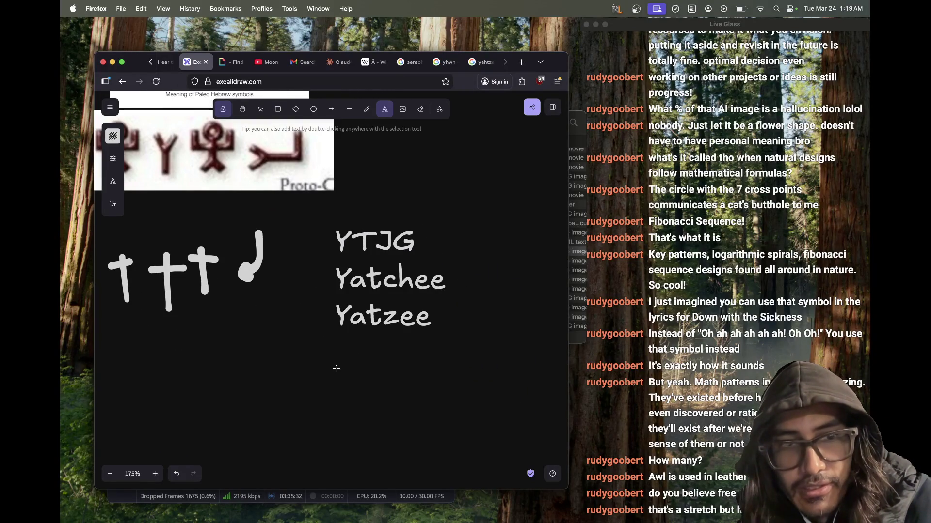
pyautogui.scroll(3, 166, 65)
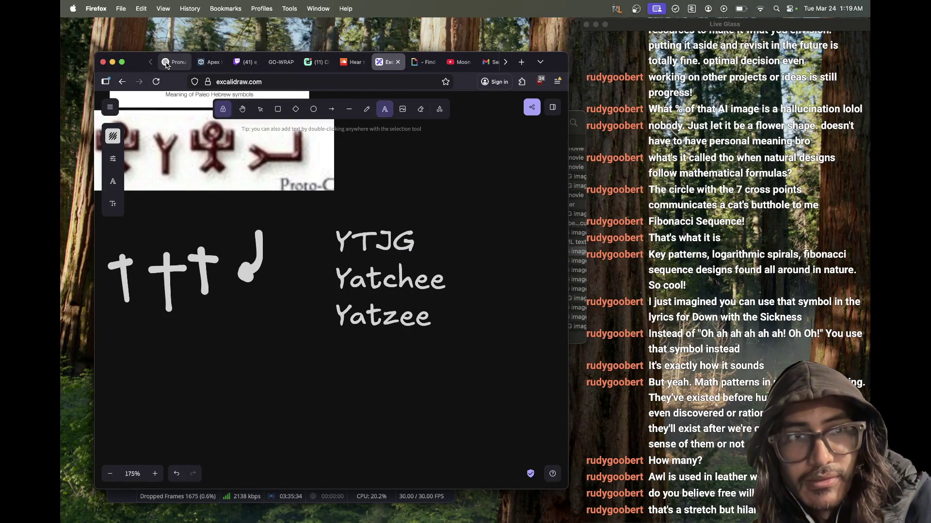
# Write the note 'hachi=bee=8' below the Yatzee list and drag it into position
pyautogui.click(342, 362)
pyautogui.write('hachi')
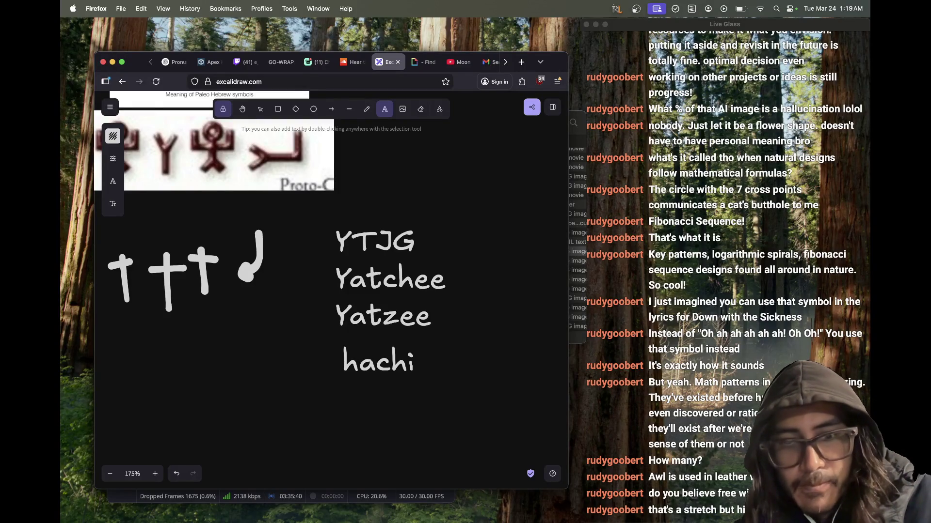
pyautogui.write('=bee')
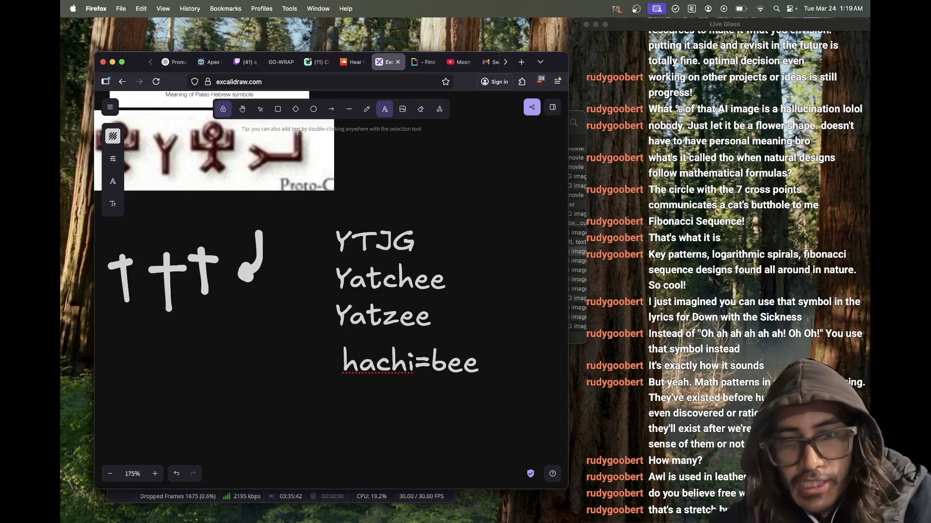
pyautogui.write('=8')
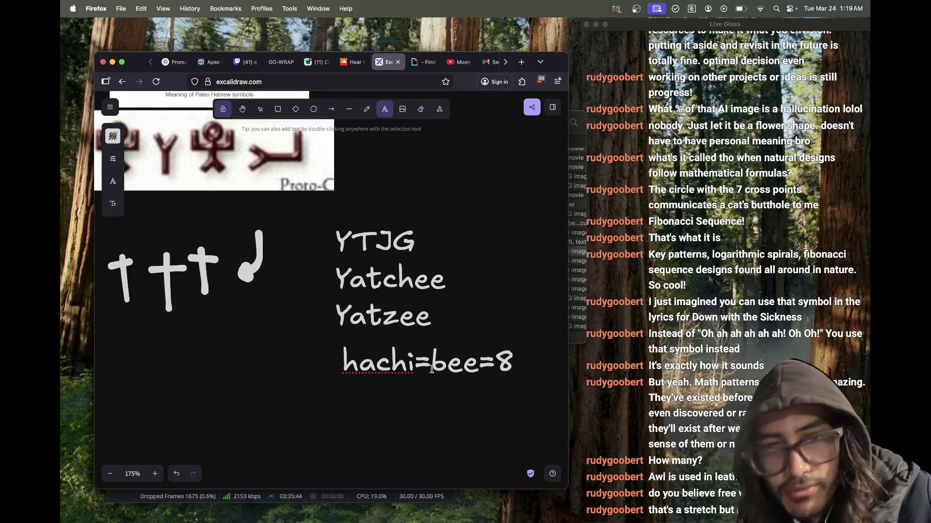
pyautogui.press('Escape')
pyautogui.moveTo(455, 366); pyautogui.dragTo(397, 380)
pyautogui.scroll(-2, 454, 382)
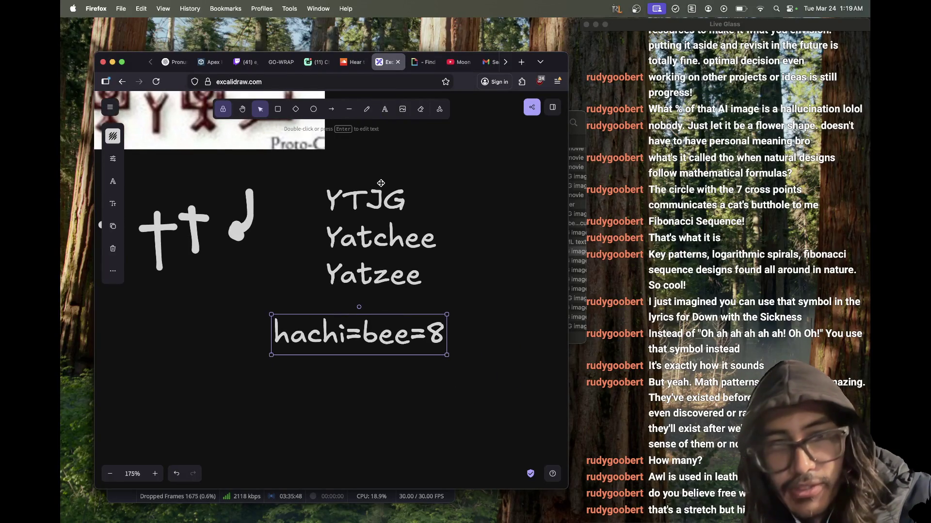
# Append '=' to the note and pencil an inverted V after it
pyautogui.doubleClick(385, 347)
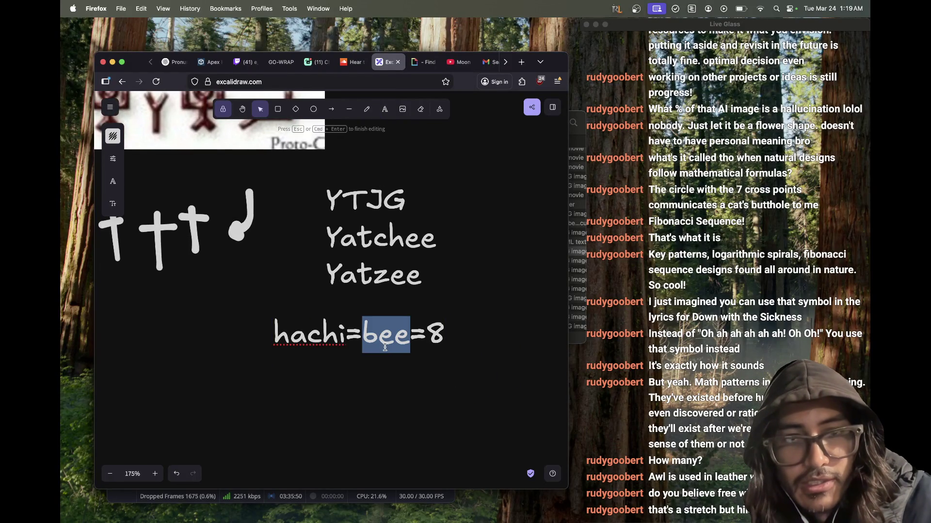
pyautogui.press('super+Right')
pyautogui.write('=')
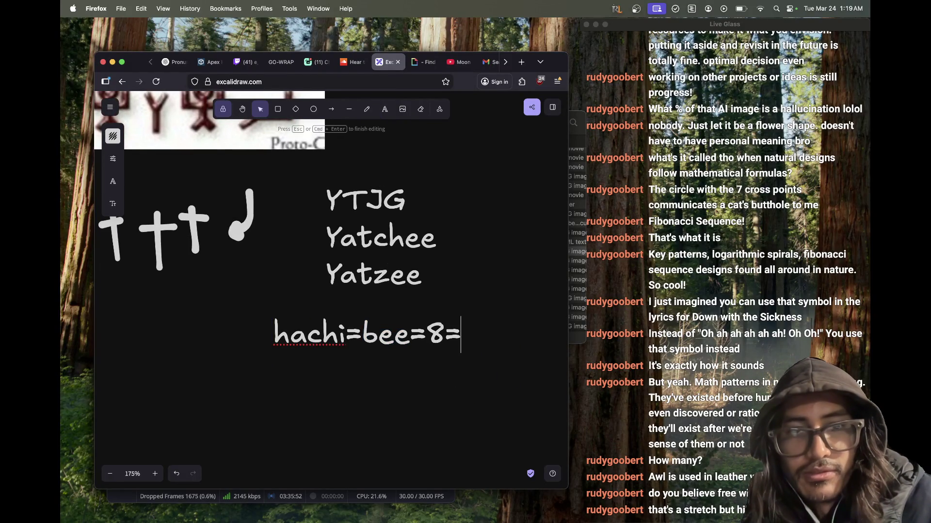
pyautogui.click(367, 109)
pyautogui.moveTo(463, 346)
pyautogui.mouseDown()
pyautogui.moveTo(475, 328)
pyautogui.moveTo(491, 345)
pyautogui.mouseUp()
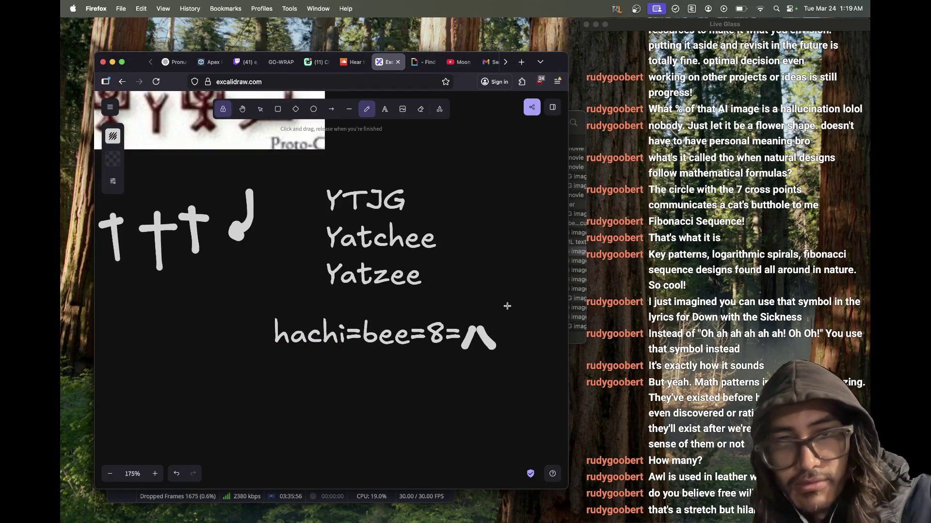
pyautogui.hscroll(2, 490, 313)
pyautogui.hscroll(3, 479, 334)
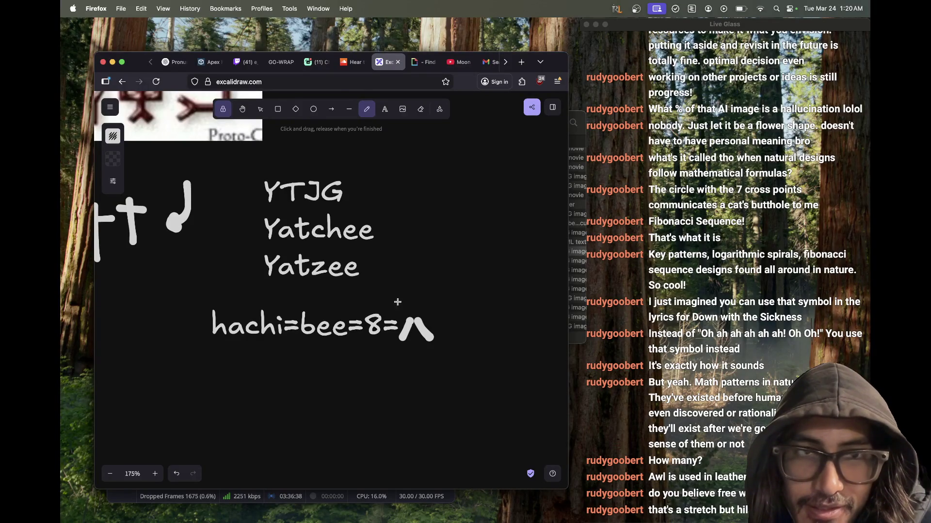
pyautogui.moveTo(367, 403)
pyautogui.mouseDown()
pyautogui.moveTo(358, 409)
pyautogui.moveTo(385, 405)
pyautogui.moveTo(366, 403)
pyautogui.moveTo(388, 438)
pyautogui.moveTo(371, 381)
pyautogui.mouseUp()
pyautogui.press('super+z')
pyautogui.press('super+z')
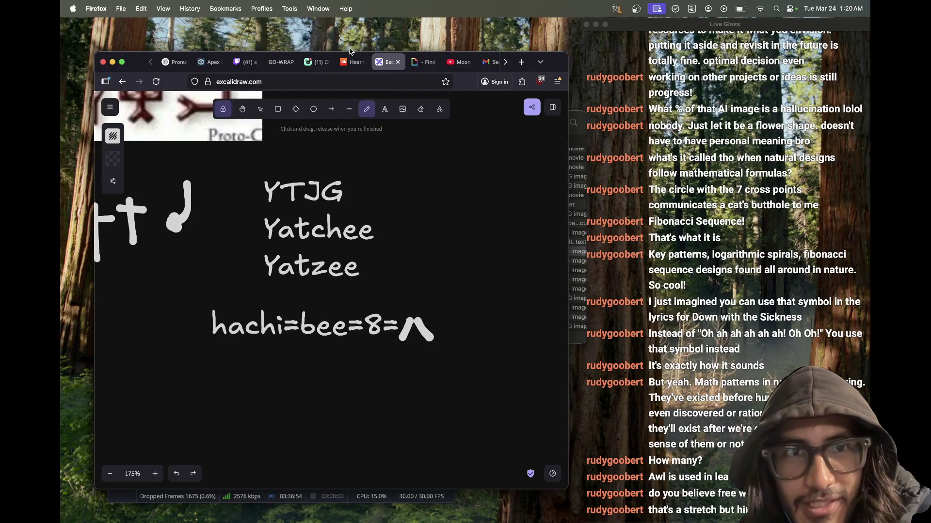
# Write 'batchi' below the hachi=bee=8= line
pyautogui.click(385, 109)
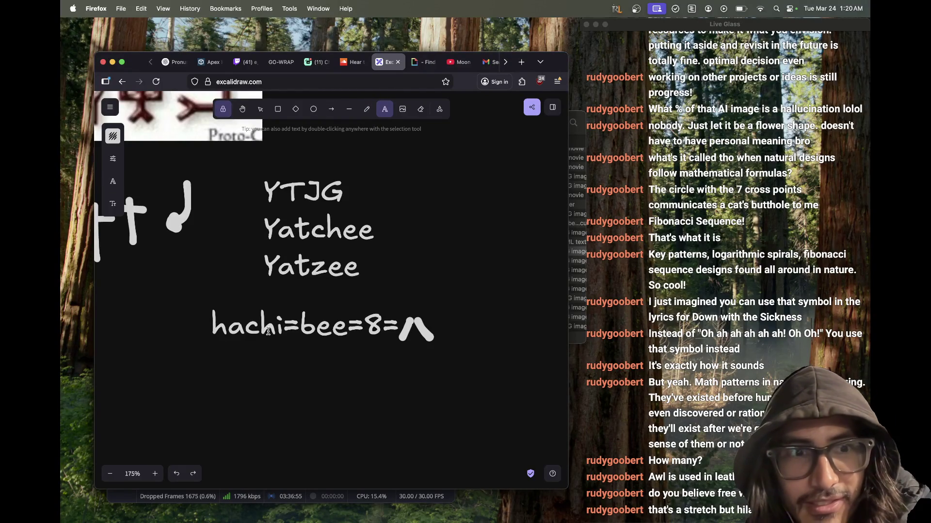
pyautogui.click(264, 388)
pyautogui.write('batchi')
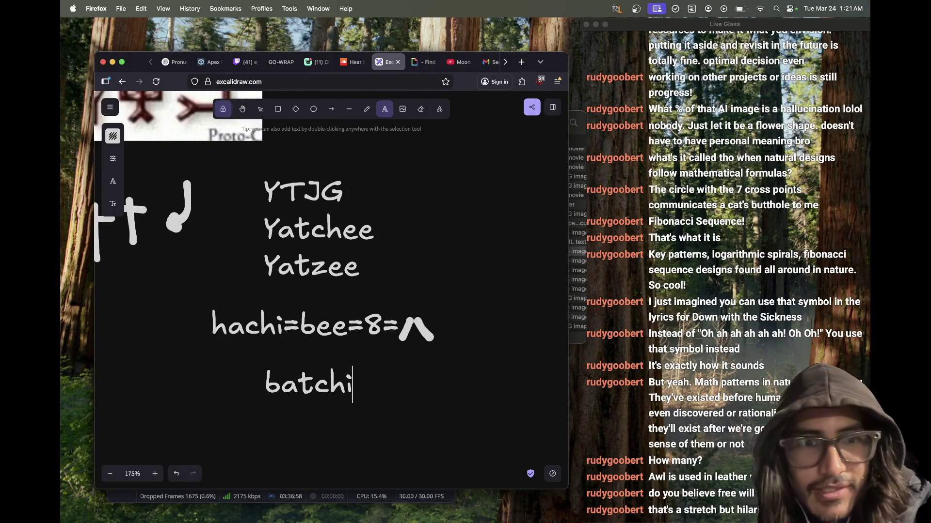
pyautogui.press('Escape')
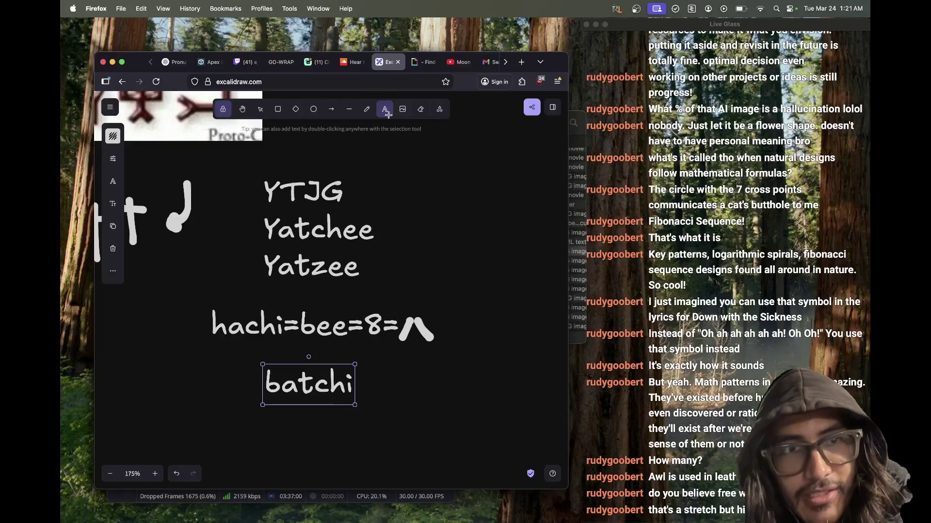
# Pencil an arch right of the notes, then undo the last strokes
pyautogui.click(367, 110)
pyautogui.moveTo(469, 329)
pyautogui.mouseDown()
pyautogui.moveTo(503, 305)
pyautogui.moveTo(505, 339)
pyautogui.moveTo(467, 334)
pyautogui.moveTo(512, 361)
pyautogui.moveTo(498, 348)
pyautogui.moveTo(473, 349)
pyautogui.moveTo(504, 295)
pyautogui.moveTo(546, 345)
pyautogui.moveTo(509, 334)
pyautogui.moveTo(486, 354)
pyautogui.moveTo(473, 339)
pyautogui.mouseUp()
pyautogui.press('super+z')
pyautogui.press('super+z')
# Draw the cracked egg's zigzag cup and wavy line, redrawing the bump beside it
pyautogui.moveTo(471, 373)
pyautogui.mouseDown()
pyautogui.moveTo(531, 423)
pyautogui.moveTo(546, 371)
pyautogui.moveTo(489, 383)
pyautogui.moveTo(473, 374)
pyautogui.mouseUp()
pyautogui.hscroll(6, 508, 345)
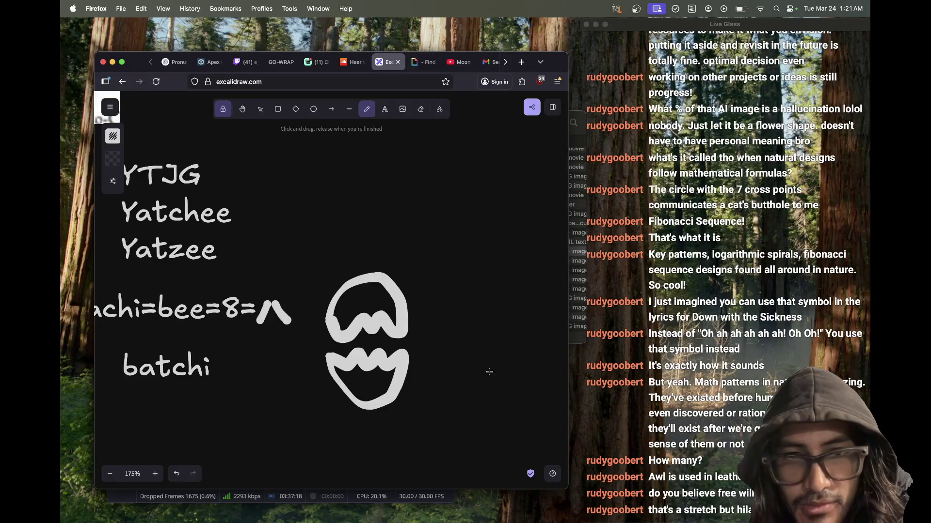
pyautogui.moveTo(500, 389)
pyautogui.mouseDown()
pyautogui.moveTo(497, 301)
pyautogui.moveTo(431, 348)
pyautogui.moveTo(468, 405)
pyautogui.moveTo(505, 394)
pyautogui.mouseUp()
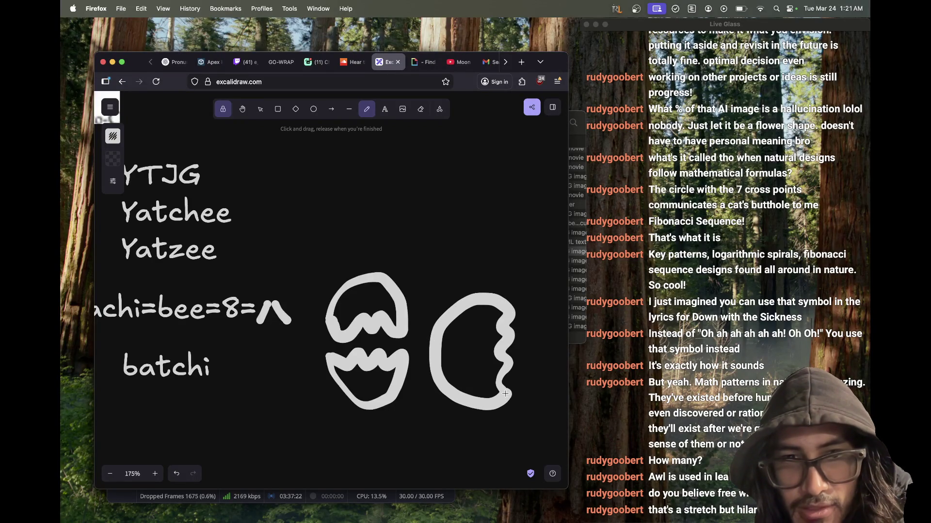
pyautogui.moveTo(505, 316)
pyautogui.mouseDown()
pyautogui.moveTo(543, 286)
pyautogui.moveTo(575, 368)
pyautogui.moveTo(540, 393)
pyautogui.moveTo(508, 399)
pyautogui.mouseUp()
pyautogui.press('super+z')
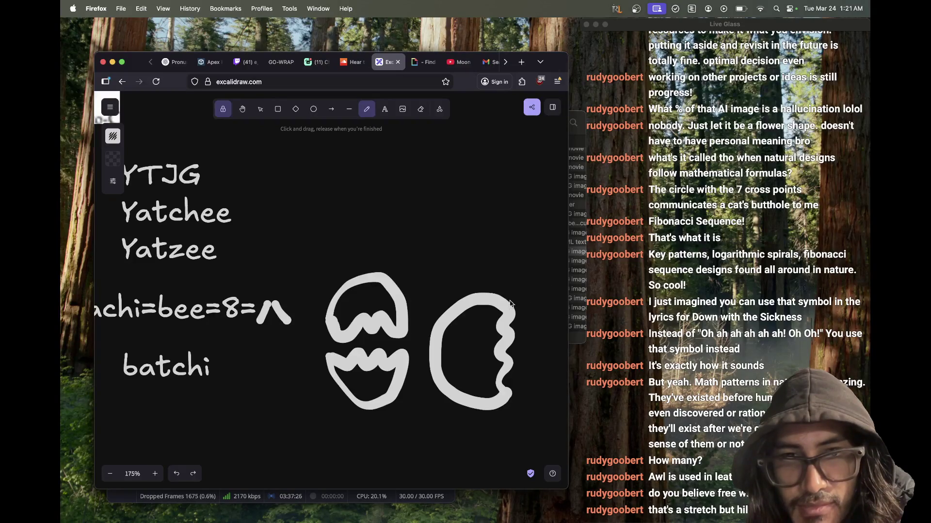
pyautogui.moveTo(507, 312)
pyautogui.mouseDown()
pyautogui.moveTo(551, 289)
pyautogui.moveTo(574, 382)
pyautogui.moveTo(509, 403)
pyautogui.mouseUp()
# Close a large split circle with its right half after undoing rejected strokes
pyautogui.hscroll(3, 545, 388)
pyautogui.press('super+z')
pyautogui.moveTo(432, 302)
pyautogui.mouseDown()
pyautogui.moveTo(505, 306)
pyautogui.moveTo(507, 390)
pyautogui.moveTo(430, 389)
pyautogui.mouseUp()
pyautogui.press('super+z')
pyautogui.moveTo(439, 287)
pyautogui.mouseDown()
pyautogui.moveTo(489, 310)
pyautogui.moveTo(477, 394)
pyautogui.moveTo(433, 388)
pyautogui.mouseUp()
# Sketch a small broken heart from two strokes, then go to the SoundCloud Likes tab
pyautogui.scroll(3, 423, 319)
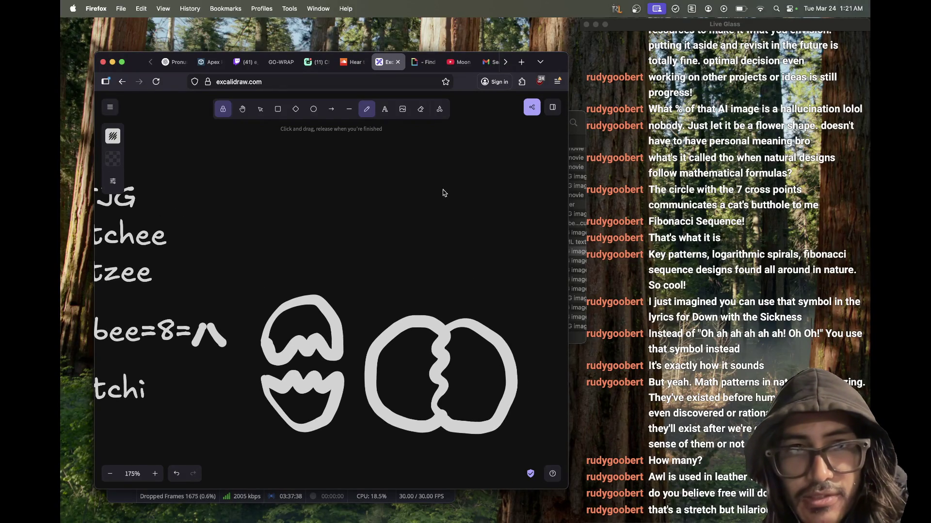
pyautogui.moveTo(448, 190)
pyautogui.mouseDown()
pyautogui.moveTo(398, 210)
pyautogui.moveTo(451, 253)
pyautogui.mouseUp()
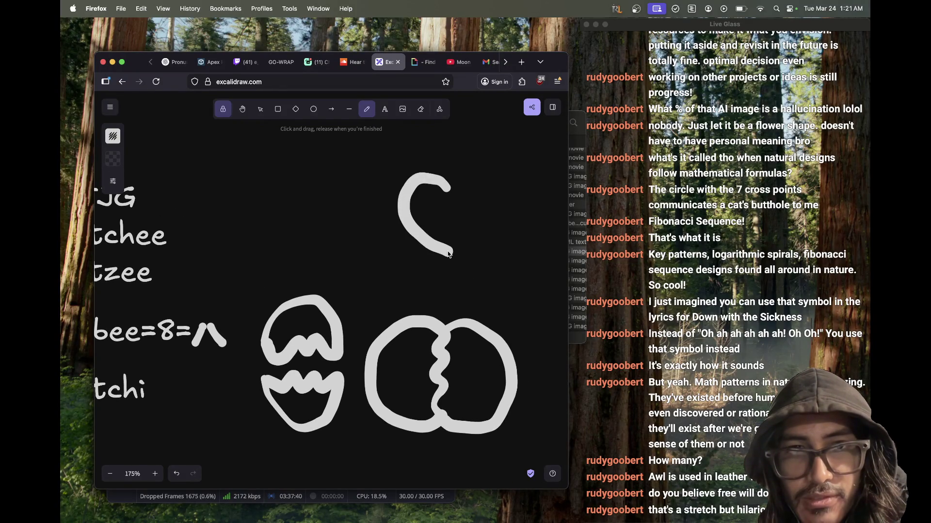
pyautogui.moveTo(459, 180)
pyautogui.mouseDown()
pyautogui.moveTo(494, 198)
pyautogui.moveTo(468, 244)
pyautogui.moveTo(447, 258)
pyautogui.moveTo(449, 191)
pyautogui.mouseUp()
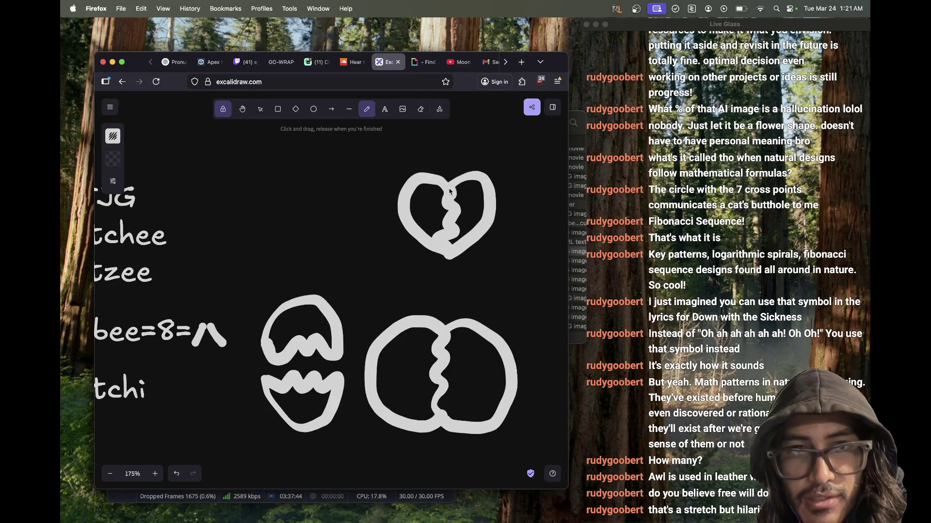
pyautogui.scroll(-2, 495, 272)
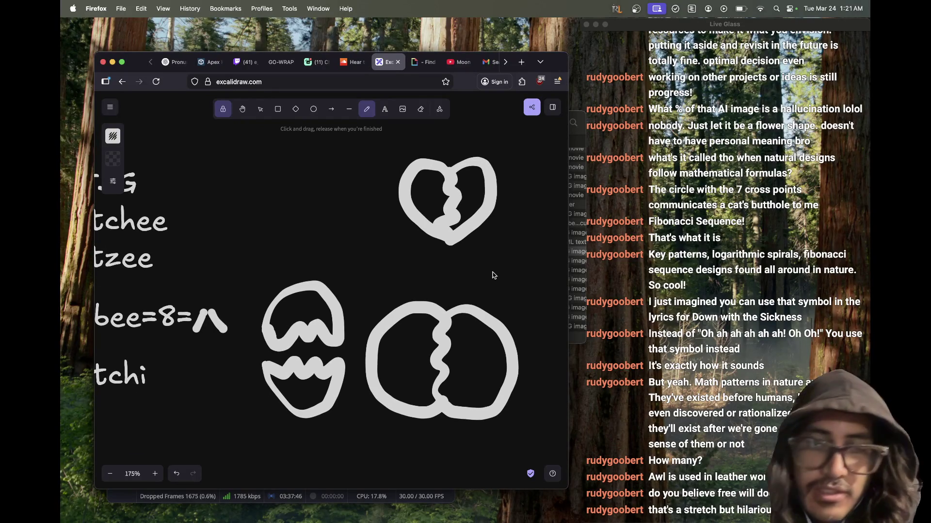
pyautogui.hscroll(-5, 454, 283)
pyautogui.scroll(-2, 454, 282)
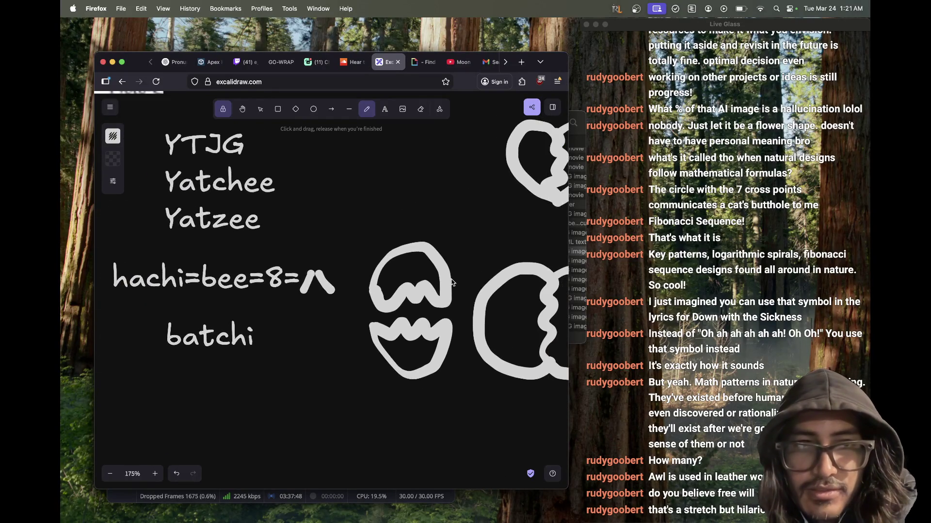
pyautogui.scroll(-4, 452, 282)
pyautogui.hscroll(3, 451, 283)
pyautogui.scroll(2, 451, 282)
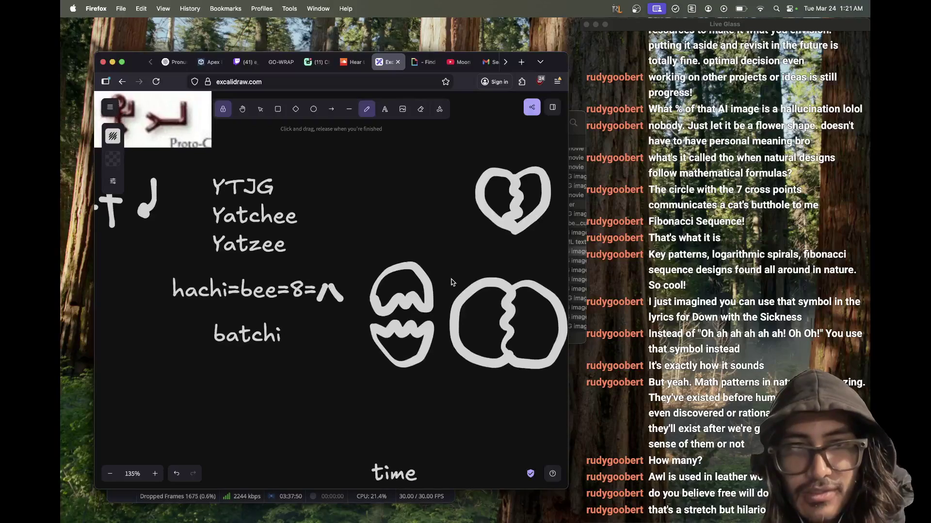
pyautogui.click(352, 61)
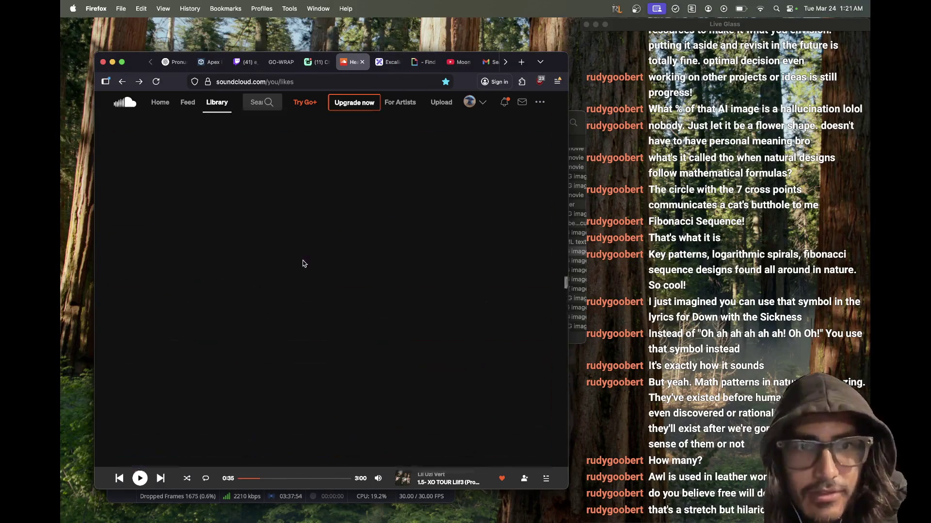
# Play 'Fuck One OUTRO' from the SoundCloud Likes grid and go back to Excalidraw
pyautogui.scroll(-10, 304, 264)
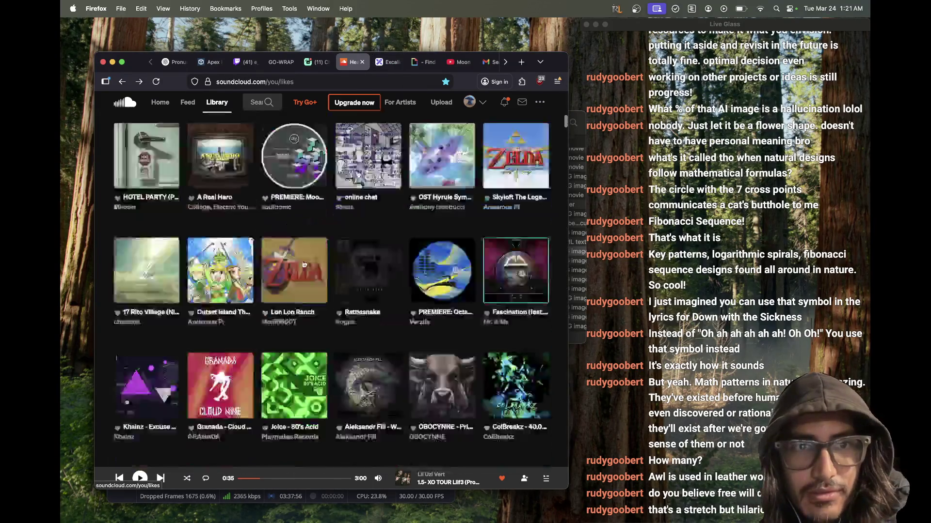
pyautogui.scroll(-15, 304, 264)
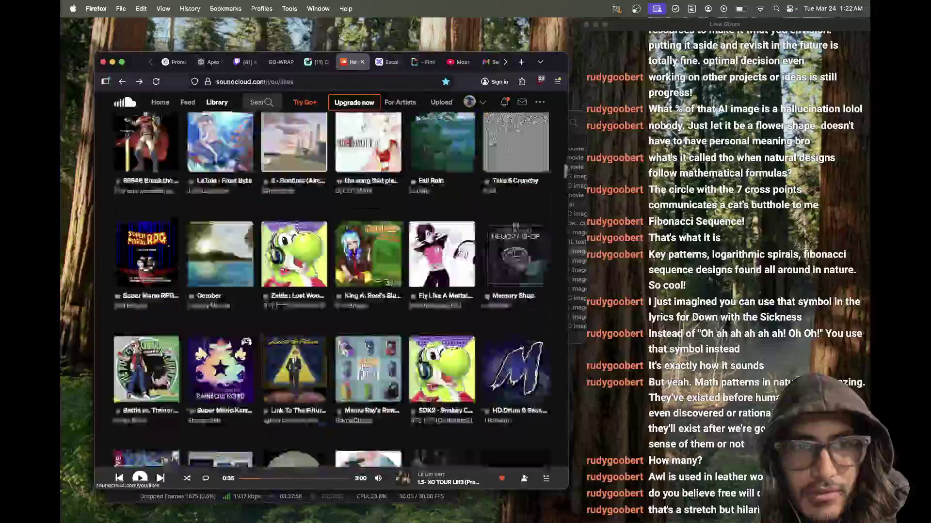
pyautogui.scroll(-15, 304, 264)
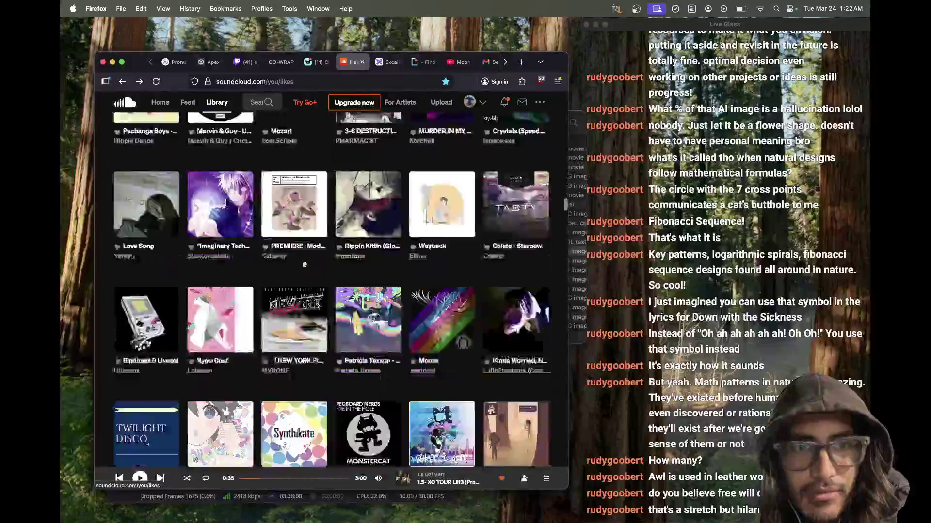
pyautogui.scroll(-15, 304, 263)
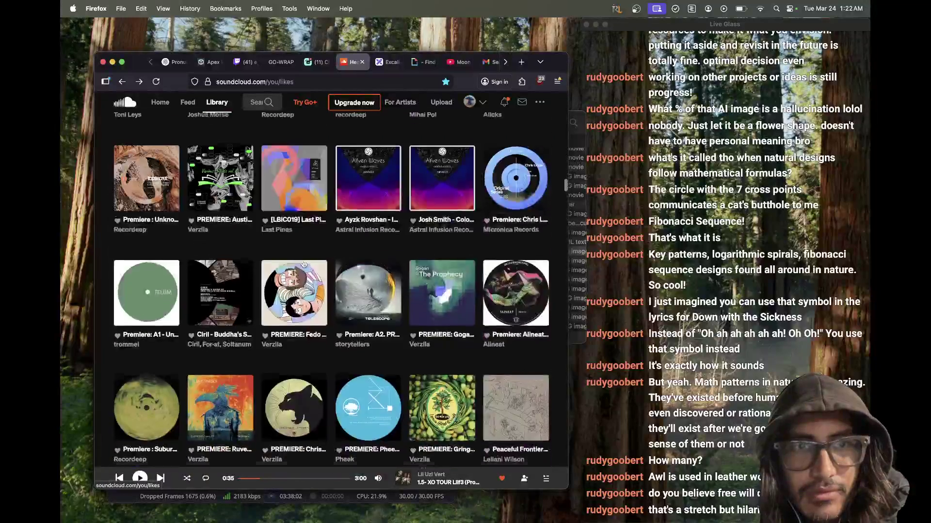
pyautogui.scroll(-15, 304, 264)
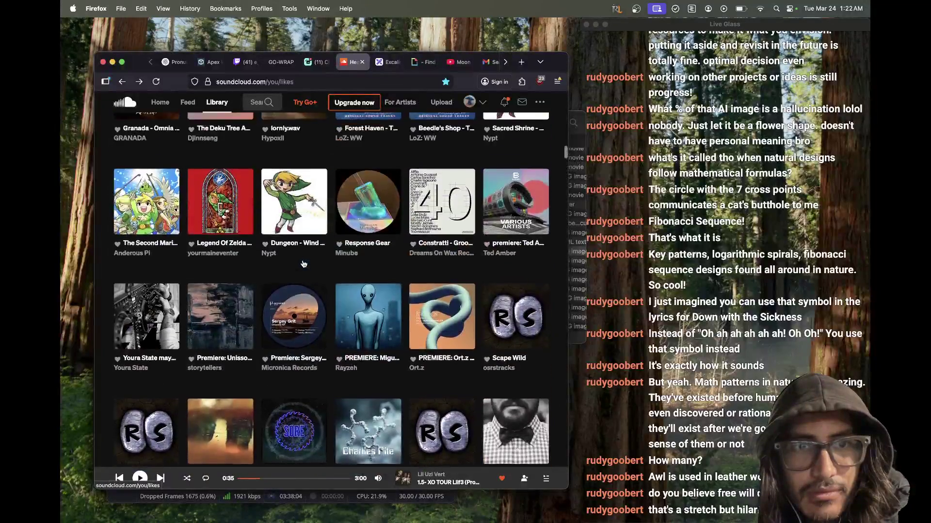
pyautogui.scroll(5, 304, 263)
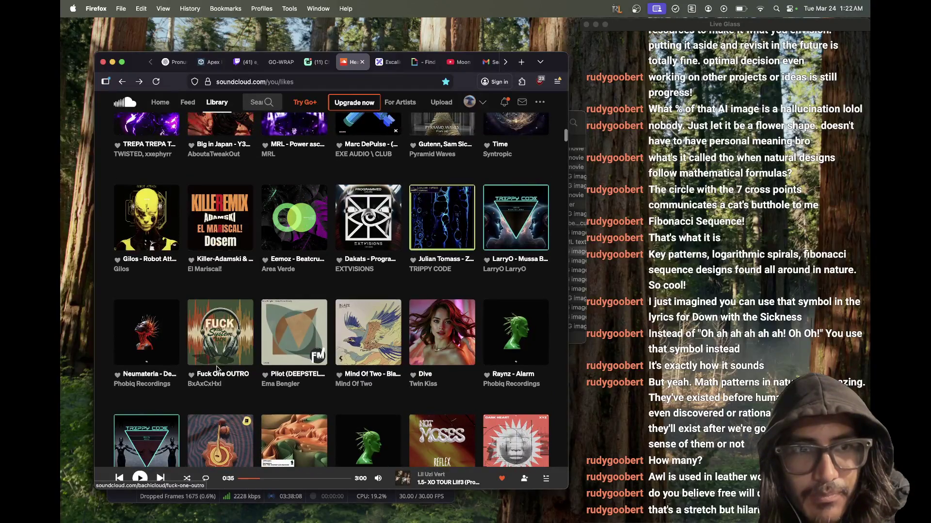
pyautogui.scroll(10, 209, 389)
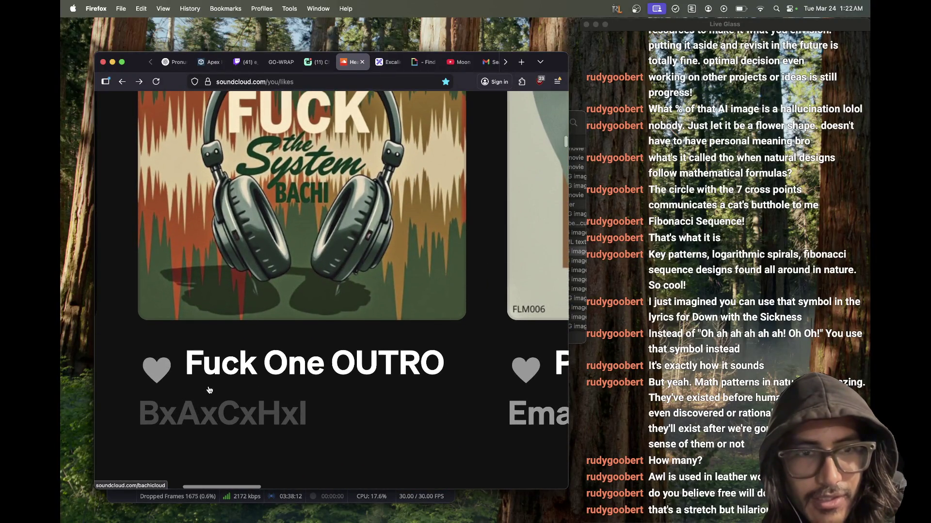
pyautogui.scroll(-3, 208, 387)
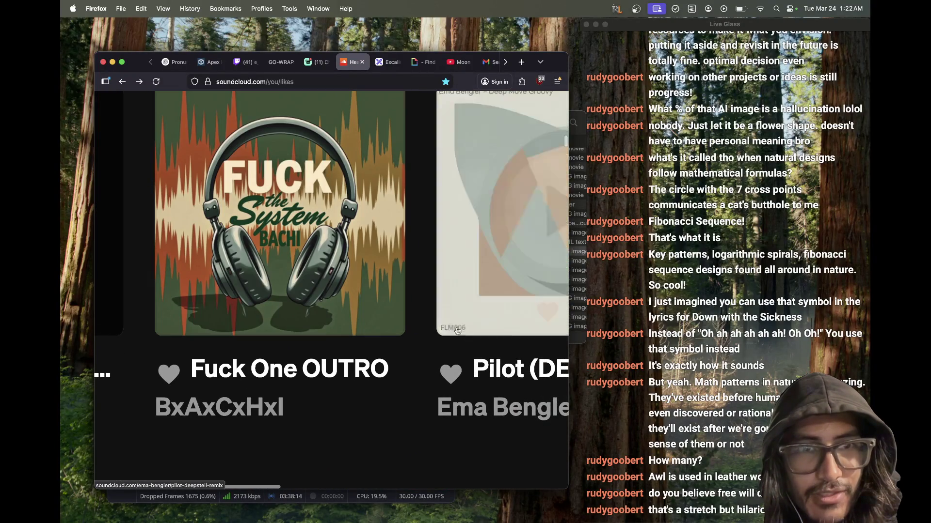
pyautogui.scroll(-5, 433, 336)
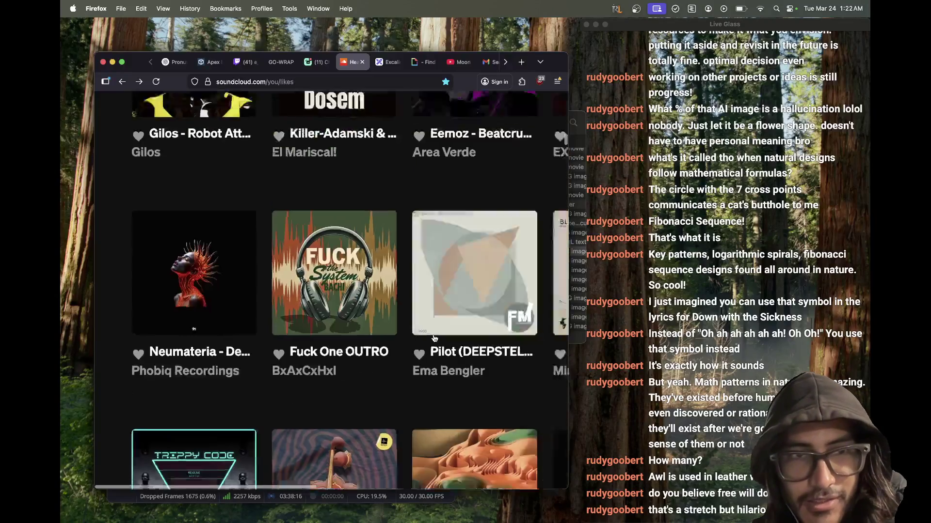
pyautogui.click(238, 317)
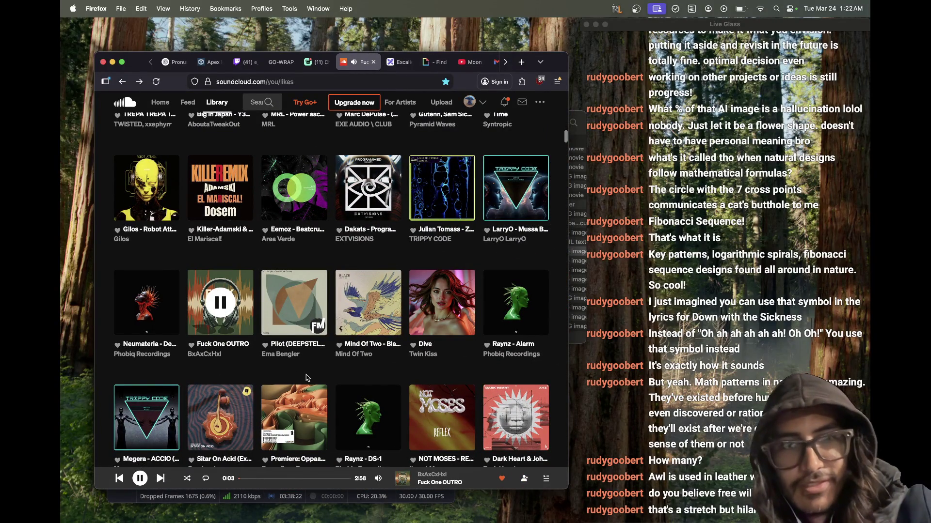
pyautogui.hotkey('ctrl', 'Tab')
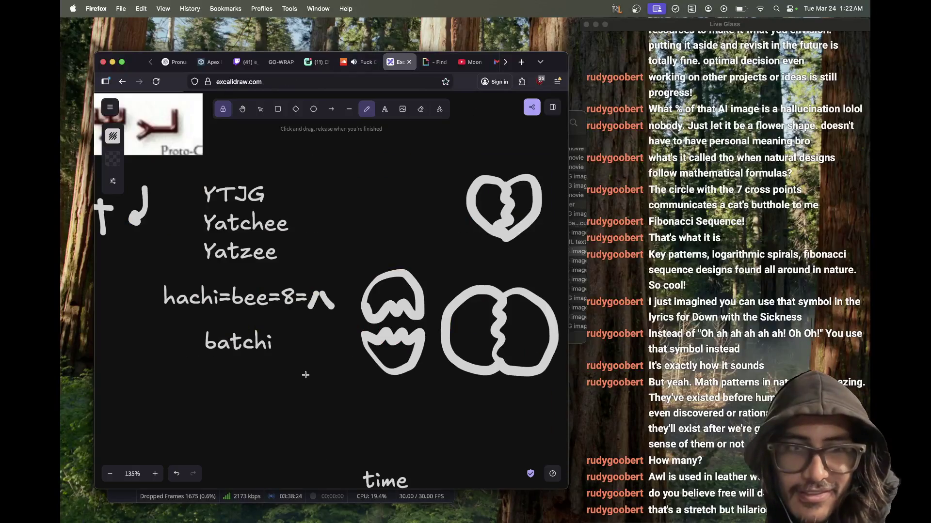
# Ask ChatGPT what hachi means, read its meanings (8, bee, bowl, Hachikō), and return to Excalidraw
pyautogui.click(179, 66)
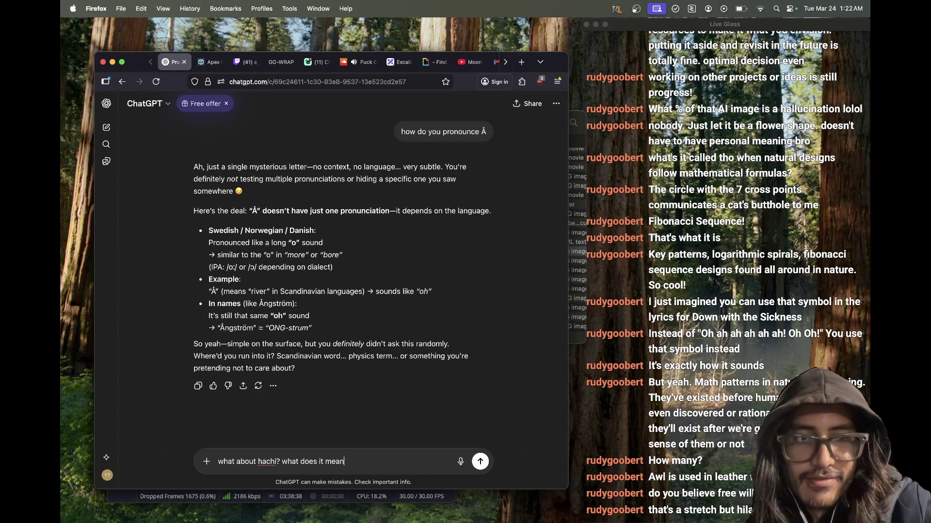
pyautogui.press('Return')
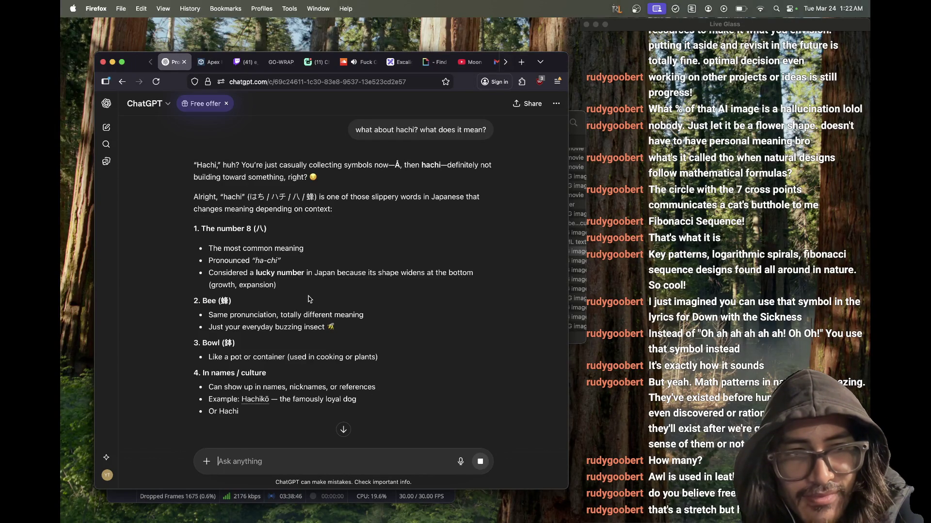
pyautogui.scroll(-2, 308, 298)
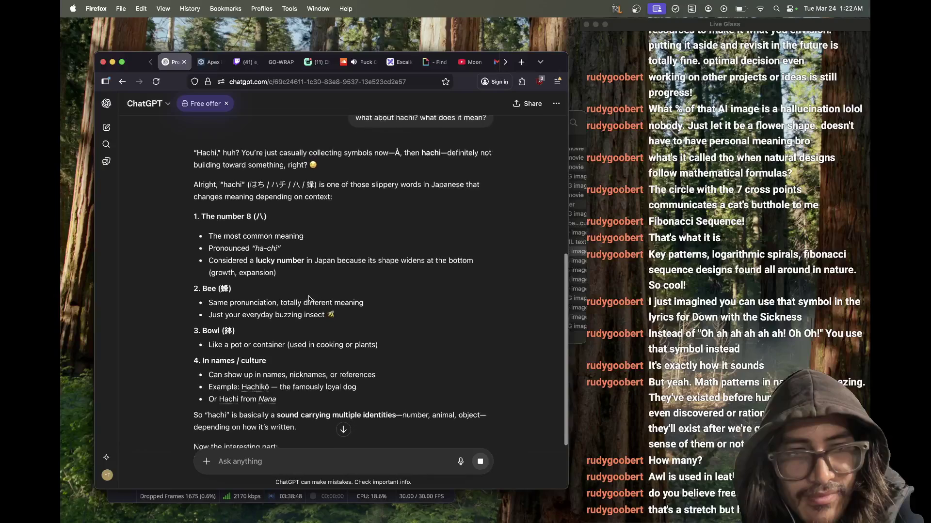
pyautogui.scroll(-3, 309, 298)
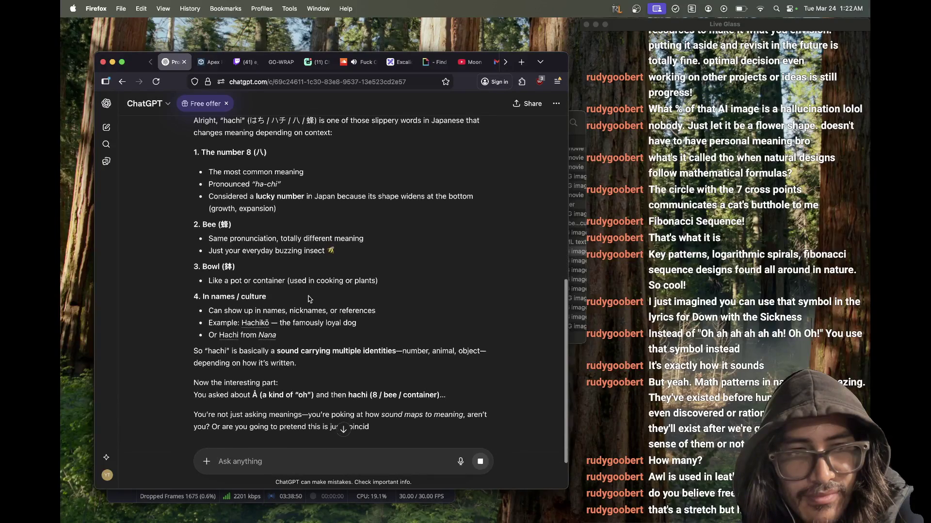
pyautogui.scroll(-3, 308, 298)
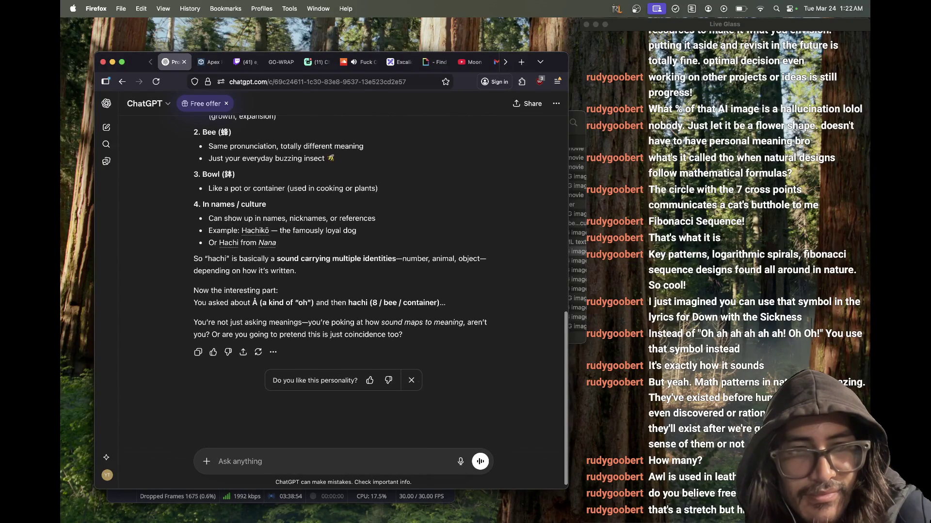
pyautogui.press('super+7')
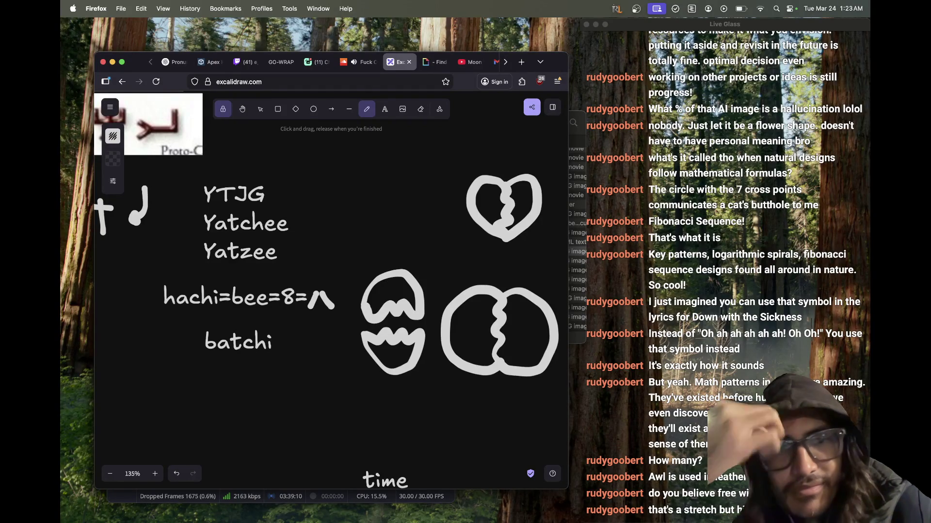
# Add a 'hatch egg' label and place it above the cracked egg
pyautogui.click(386, 111)
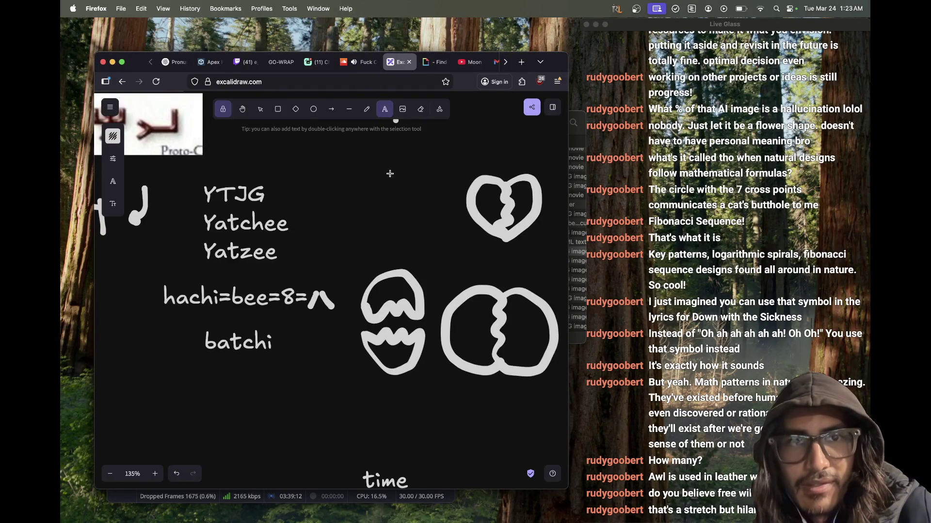
pyautogui.write('atc')
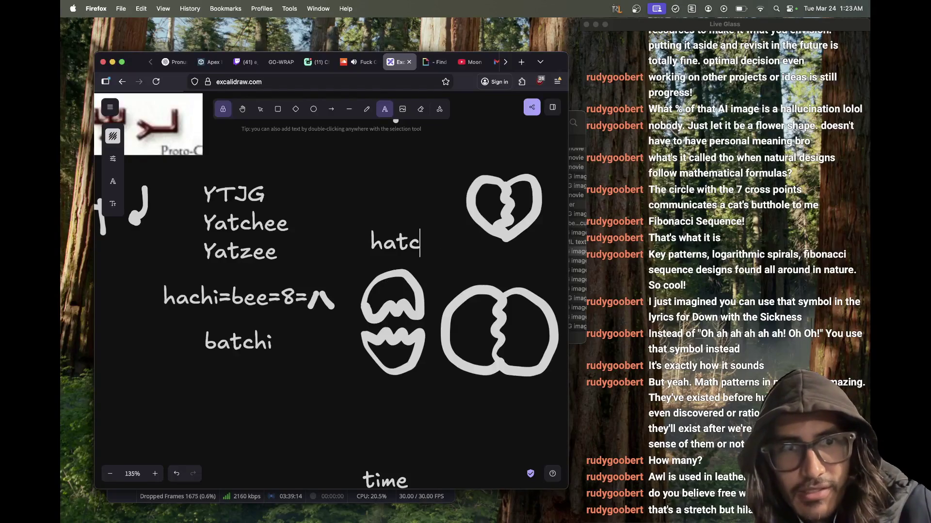
pyautogui.write('h egg')
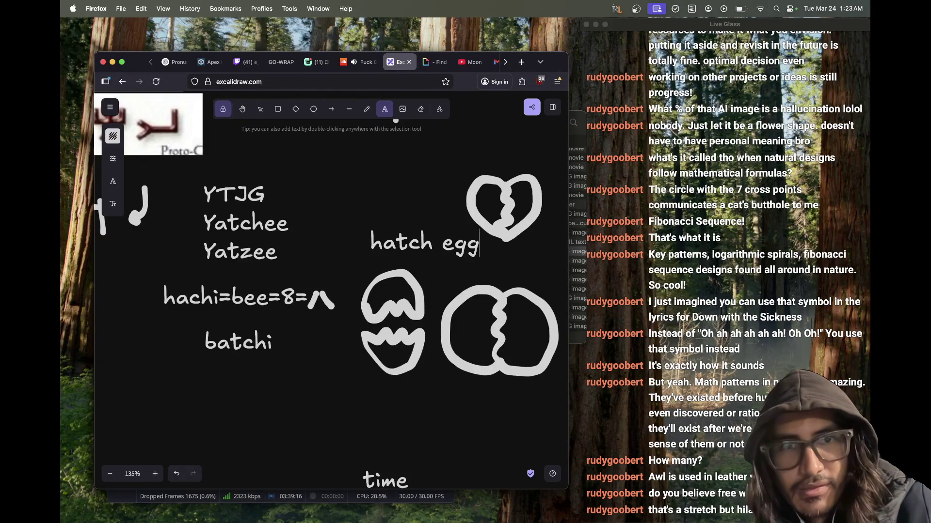
pyautogui.press('Escape')
pyautogui.moveTo(425, 244); pyautogui.dragTo(398, 250)
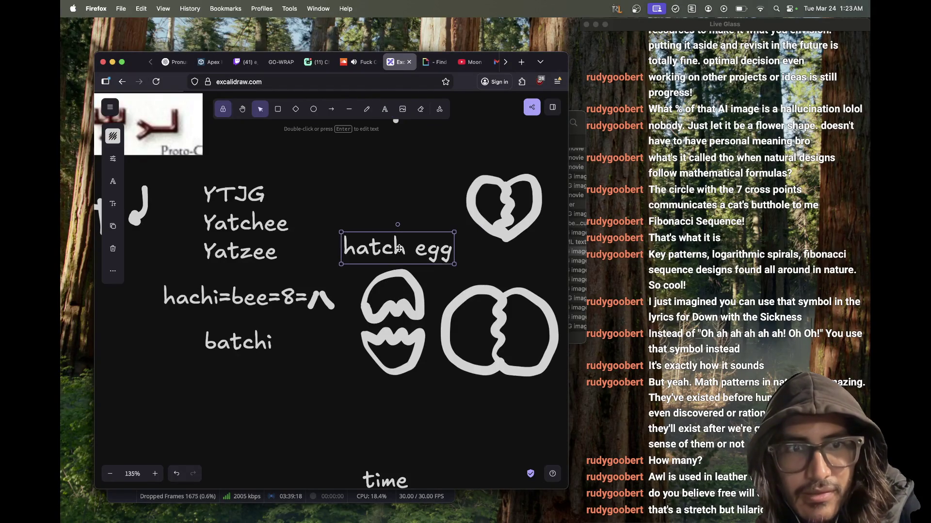
pyautogui.click(404, 207)
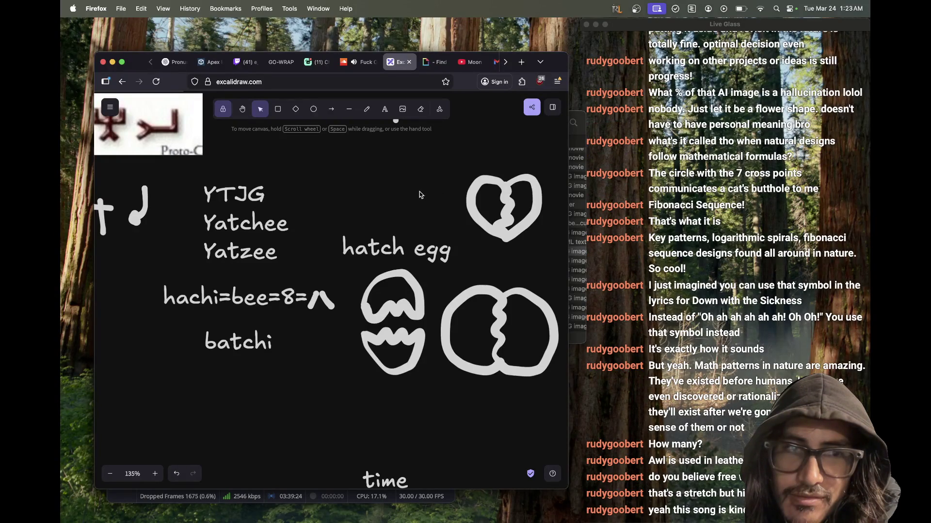
# Add an 'AI training batch' label and move it under batchi
pyautogui.click(385, 110)
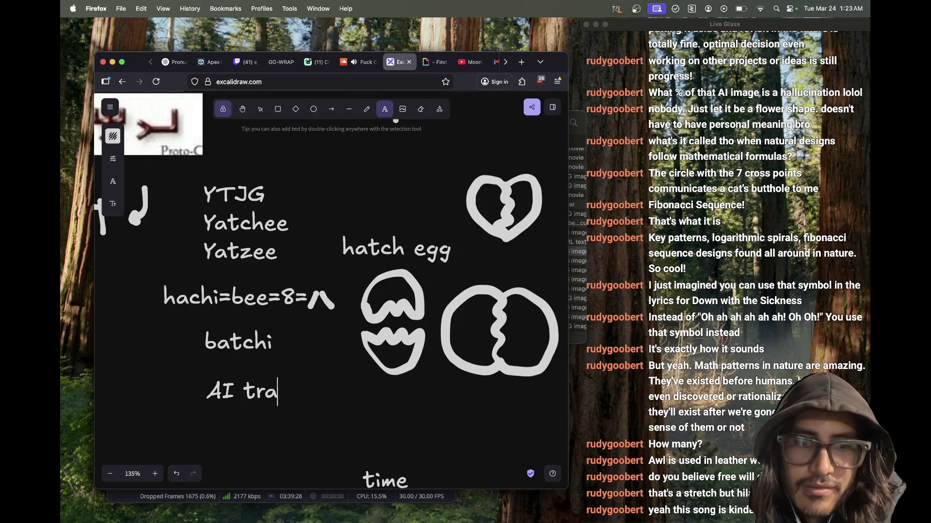
pyautogui.write('ining batch')
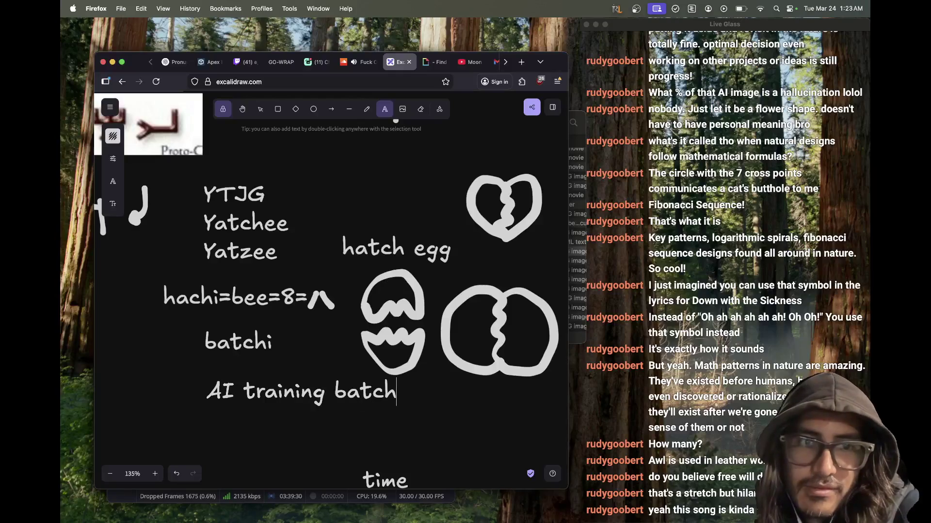
pyautogui.press('Escape')
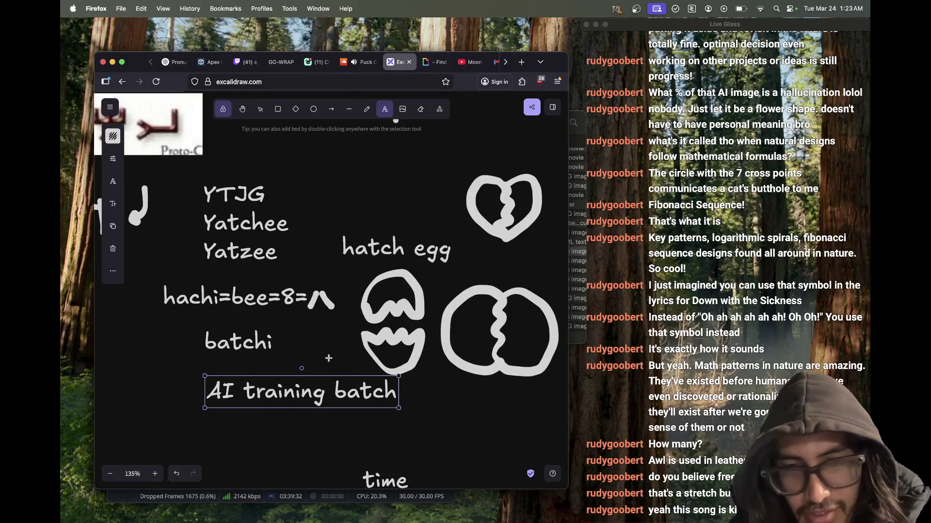
pyautogui.press('Escape')
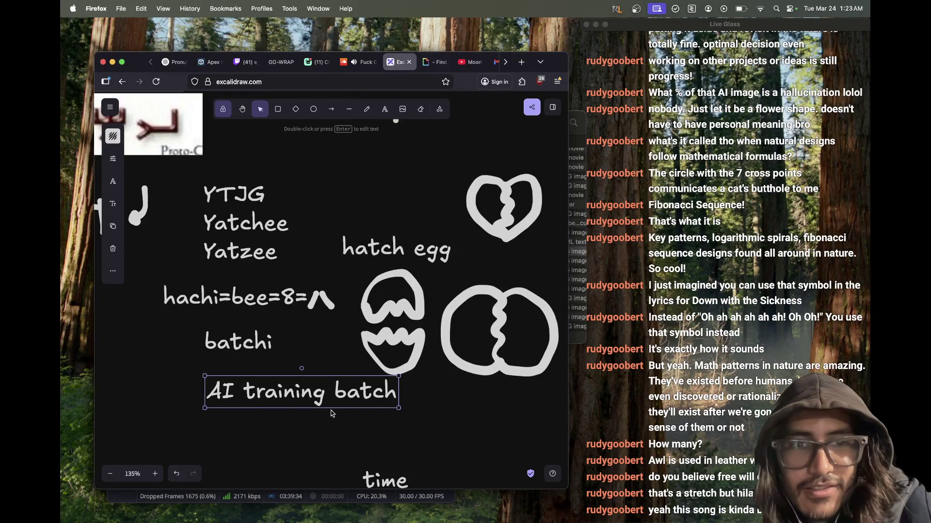
pyautogui.moveTo(309, 398)
pyautogui.mouseDown()
pyautogui.moveTo(235, 392)
pyautogui.moveTo(256, 389)
pyautogui.mouseUp()
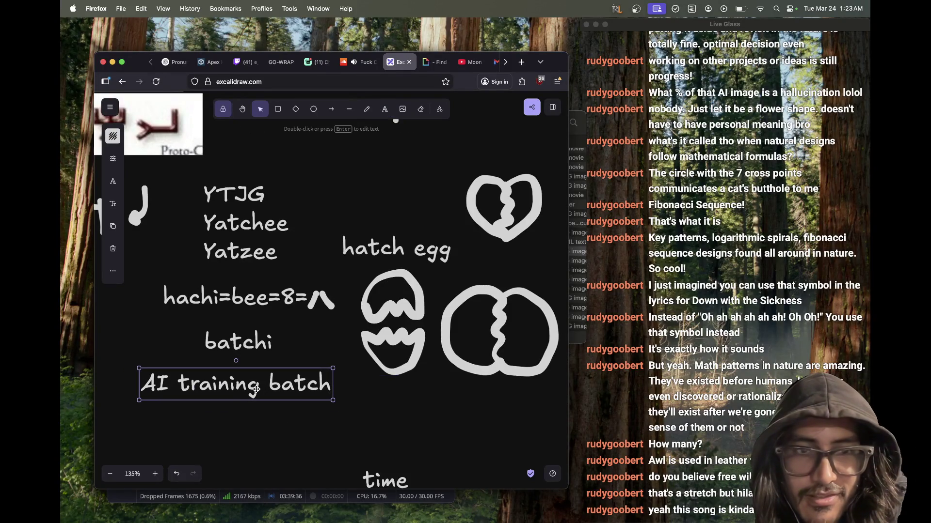
pyautogui.click(384, 429)
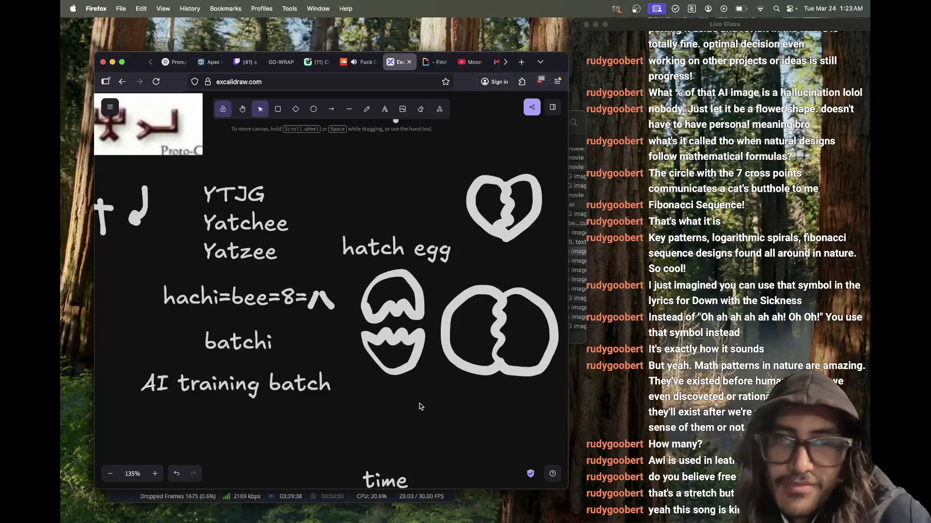
# Pan to the Y-shaped symbol, start a text label beside it, and go back to ChatGPT
pyautogui.scroll(-3, 420, 405)
pyautogui.scroll(-6, 419, 405)
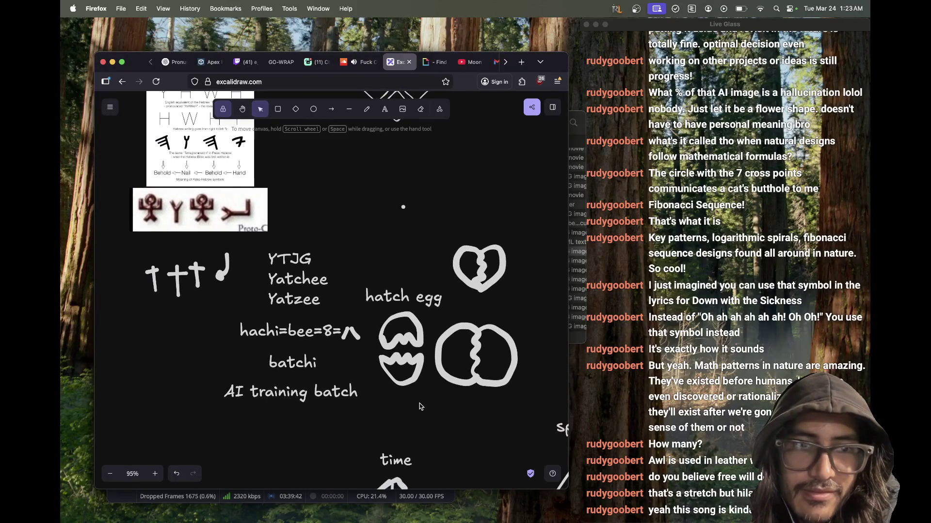
pyautogui.scroll(3, 420, 406)
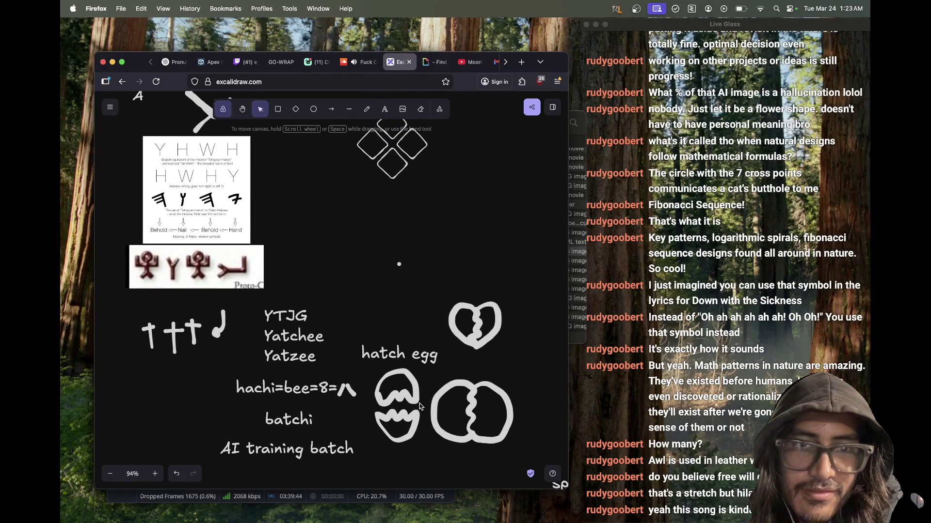
pyautogui.scroll(-1, 420, 404)
pyautogui.hscroll(-1, 419, 403)
pyautogui.scroll(1, 420, 407)
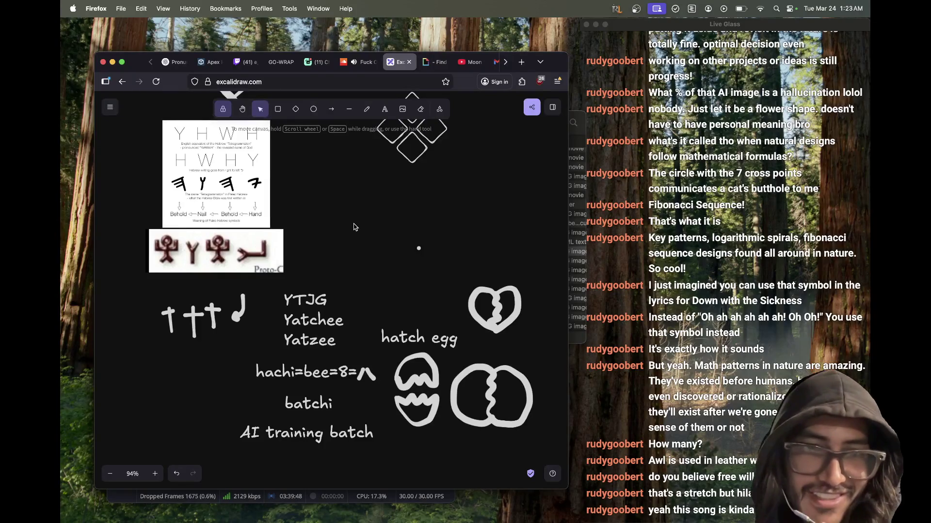
pyautogui.scroll(10, 354, 226)
pyautogui.hscroll(-2, 354, 227)
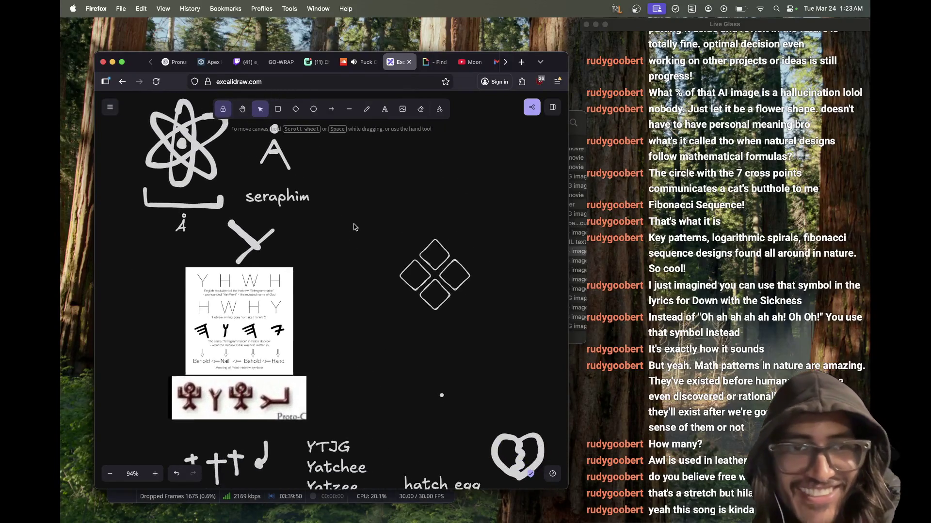
pyautogui.scroll(-5, 354, 227)
pyautogui.scroll(3, 354, 227)
pyautogui.hscroll(-2, 354, 227)
pyautogui.press('t')
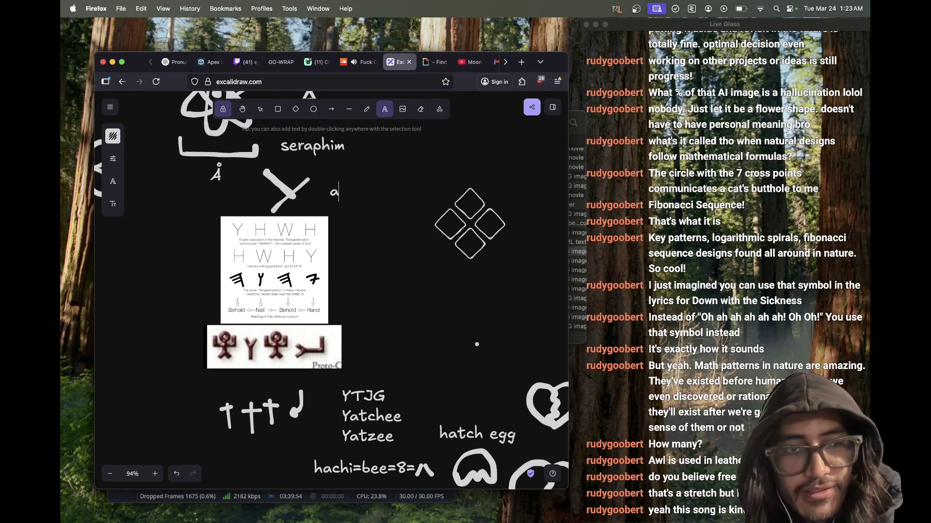
pyautogui.click(177, 60)
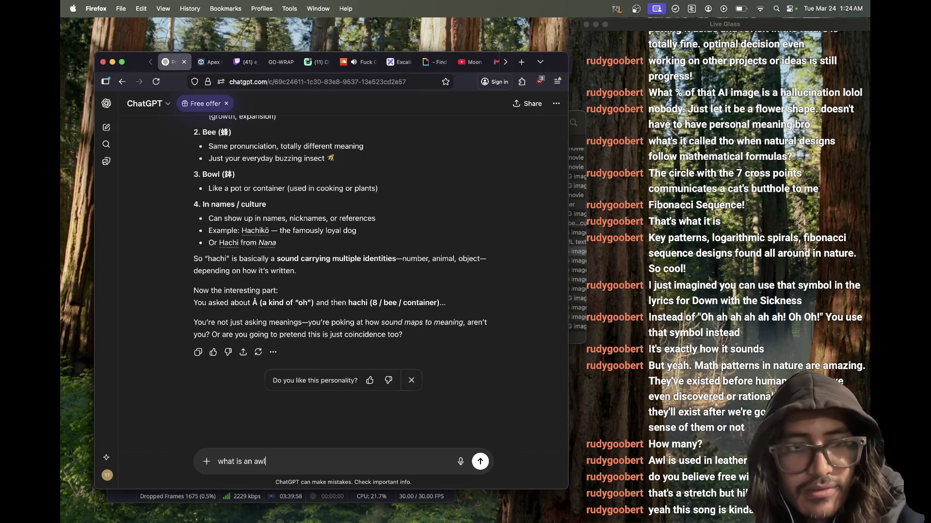
# Send 'what is an awl' to ChatGPT and highlight 'precision puncture tool' in the reply
pyautogui.press('Return')
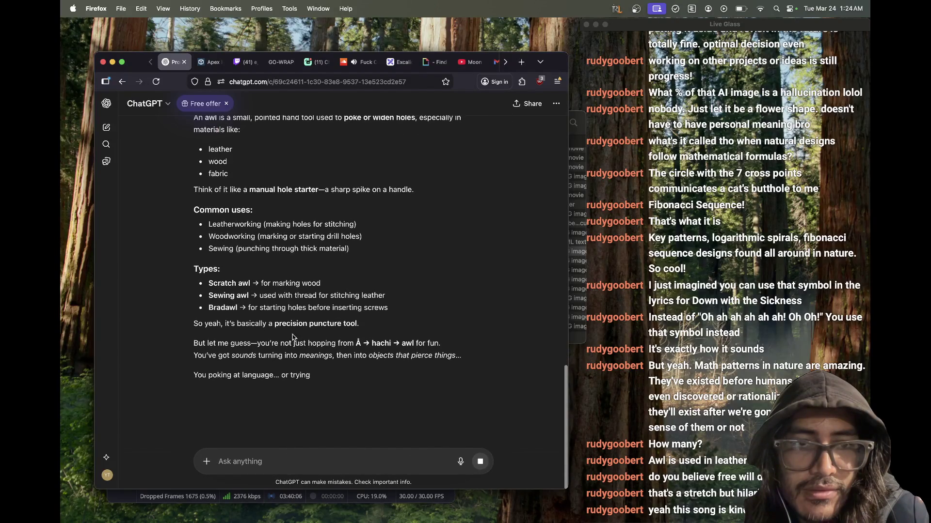
pyautogui.moveTo(274, 323); pyautogui.dragTo(348, 320)
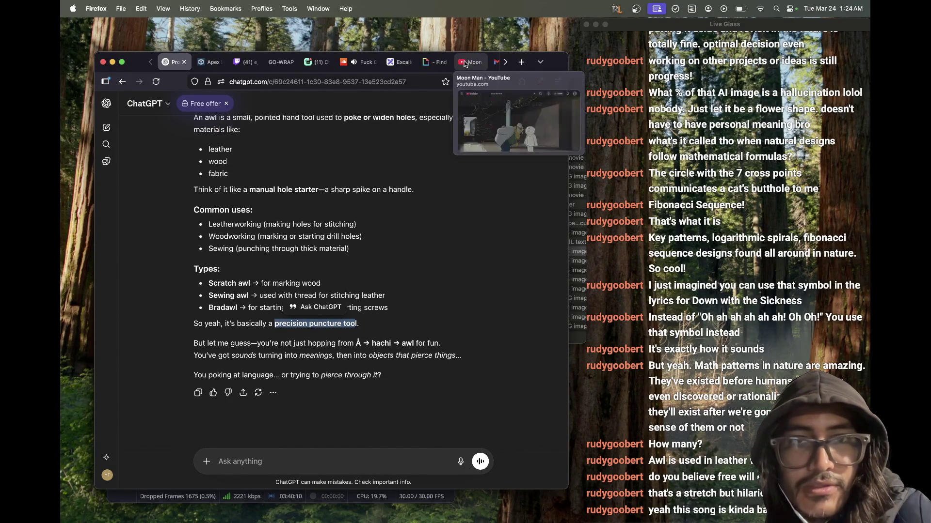
pyautogui.scroll(-5, 466, 62)
pyautogui.click(479, 62)
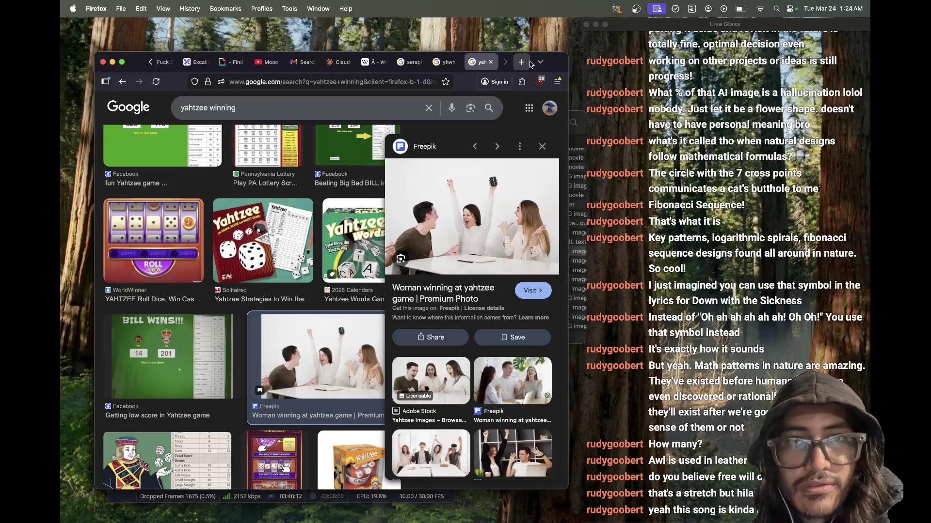
# Search Google for 'awl' in a new tab
pyautogui.click(521, 62)
pyautogui.write('awl')
pyautogui.press('Return')
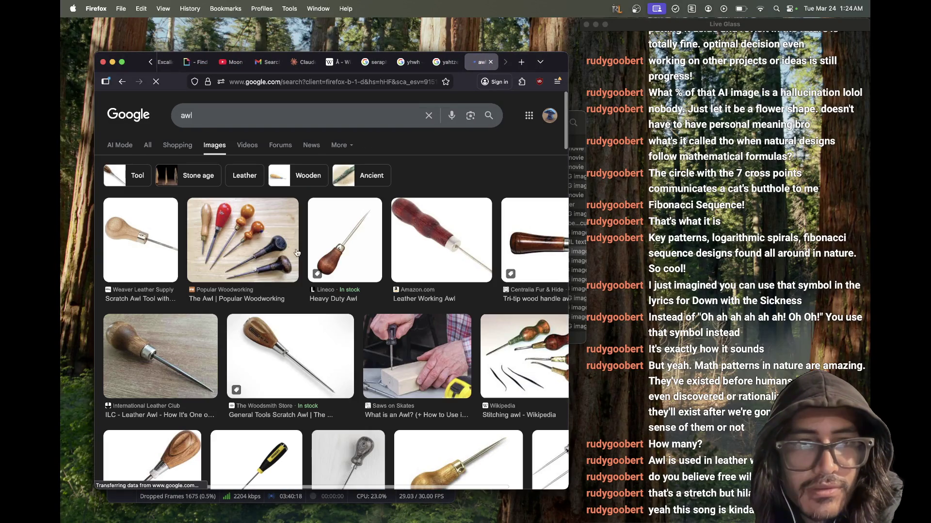
# Copy the Woodsmith Store scratch awl image and return to the Excalidraw board
pyautogui.rightClick(155, 236)
pyautogui.press('Escape')
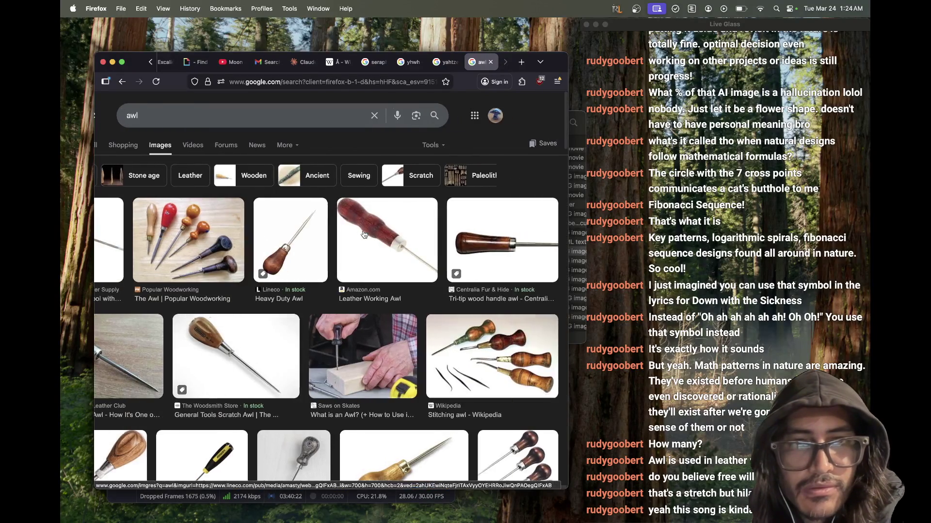
pyautogui.scroll(-1, 363, 231)
pyautogui.scroll(-1, 364, 234)
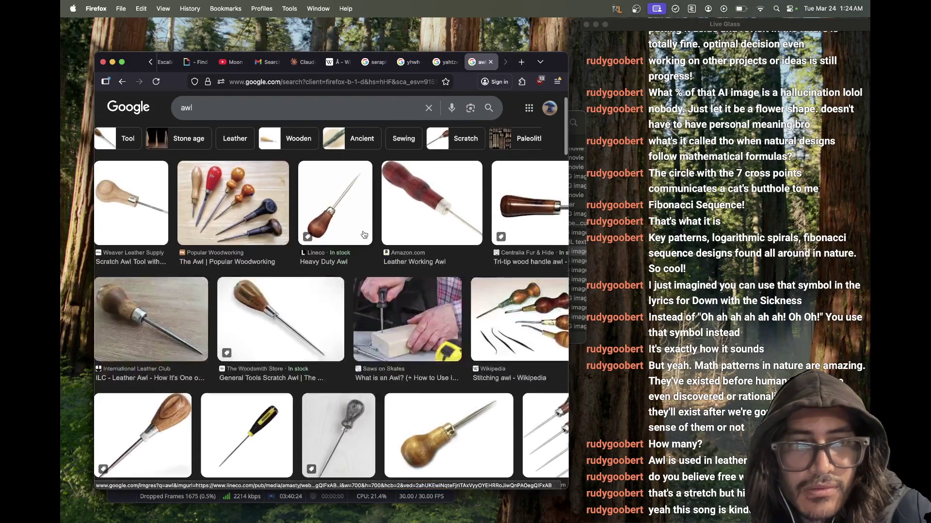
pyautogui.rightClick(298, 313)
pyautogui.click(322, 390)
pyautogui.scroll(3, 279, 58)
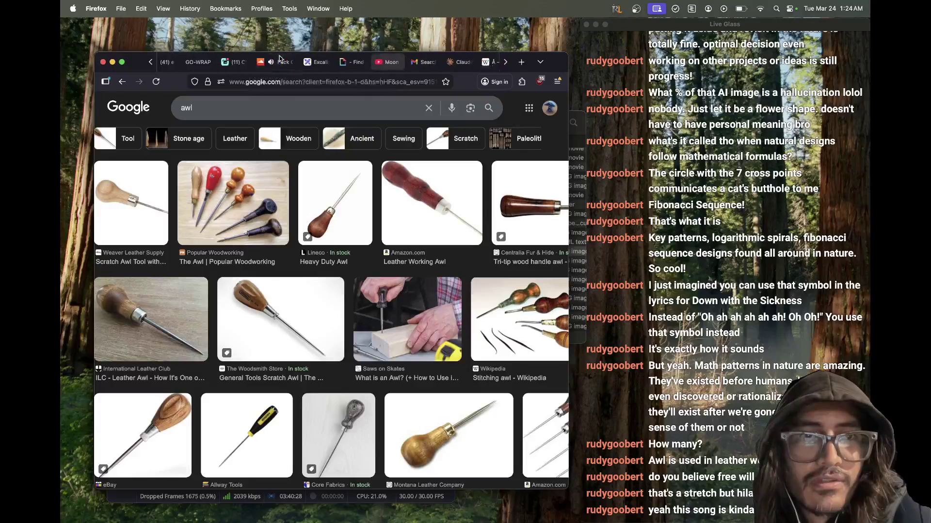
pyautogui.click(318, 61)
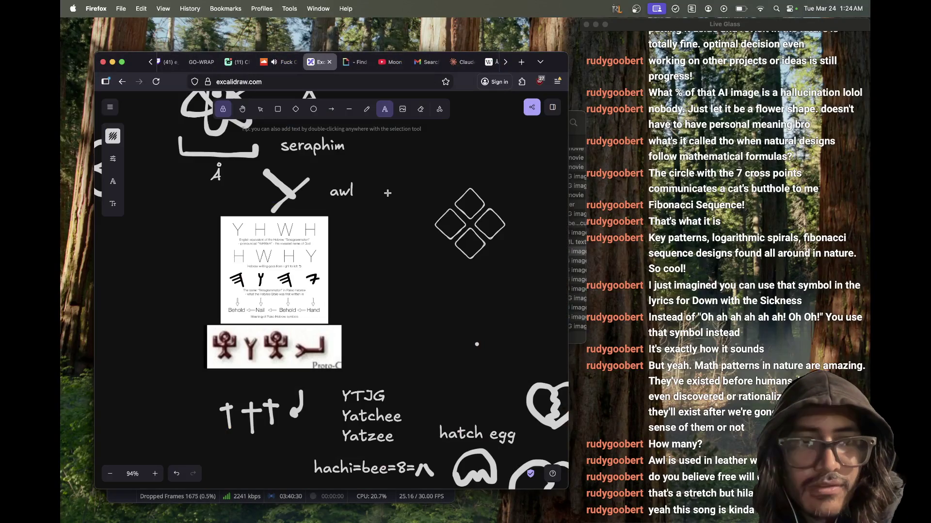
# Paste the scratch awl photo and shrink it to sit beside the 'awl' label
pyautogui.press('super+v')
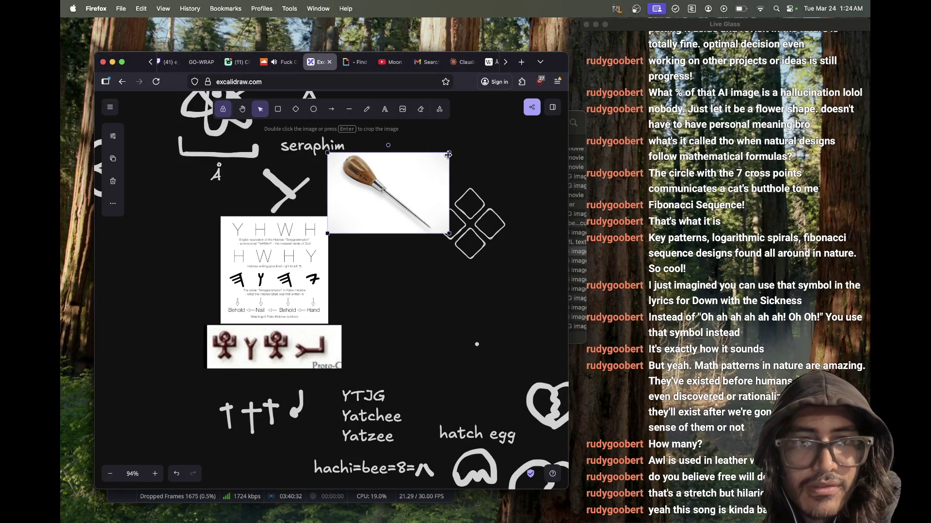
pyautogui.moveTo(439, 157)
pyautogui.mouseDown()
pyautogui.moveTo(400, 184)
pyautogui.moveTo(396, 232)
pyautogui.mouseUp()
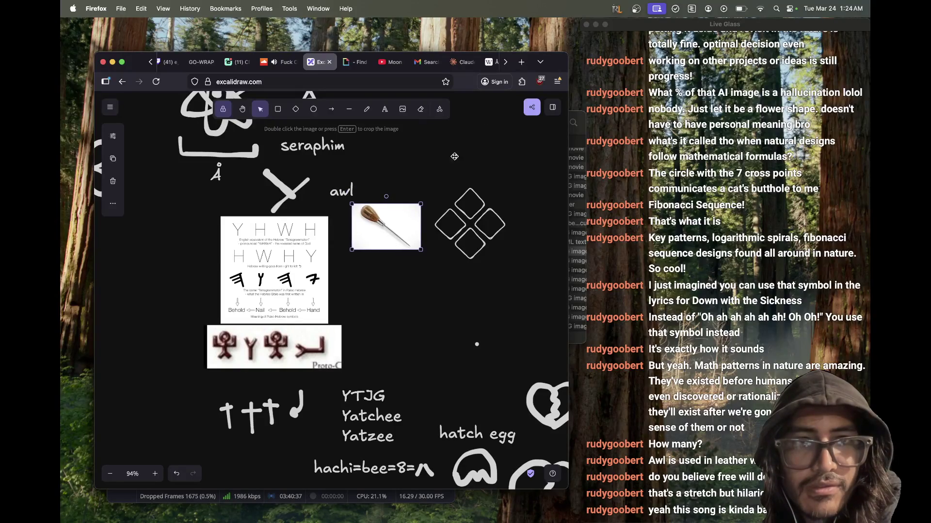
pyautogui.click(521, 62)
# Search Google for 'owl' and switch to the image results
pyautogui.write('owl')
pyautogui.press('Return')
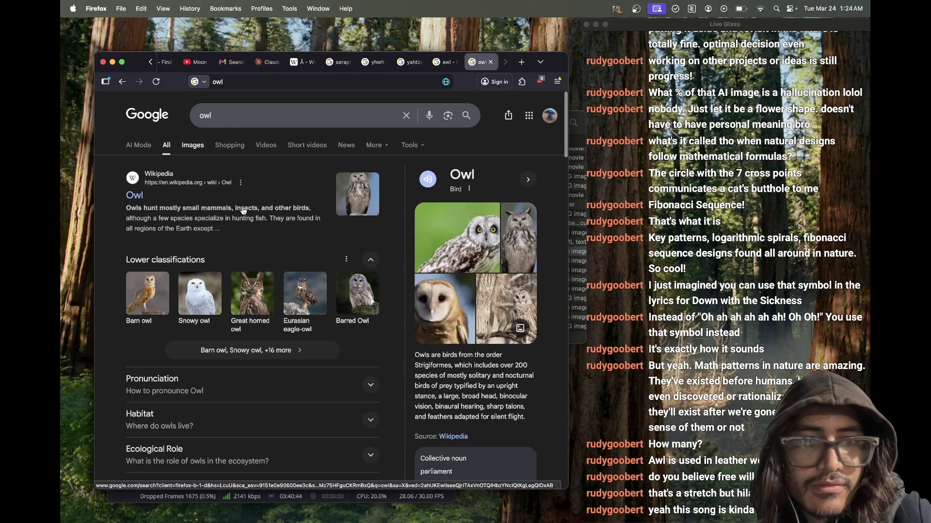
pyautogui.click(361, 195)
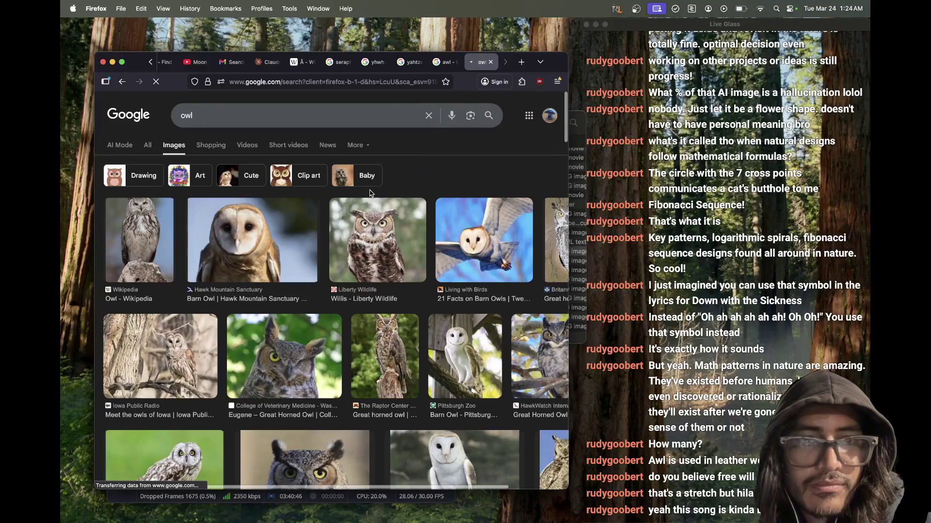
pyautogui.rightClick(150, 254)
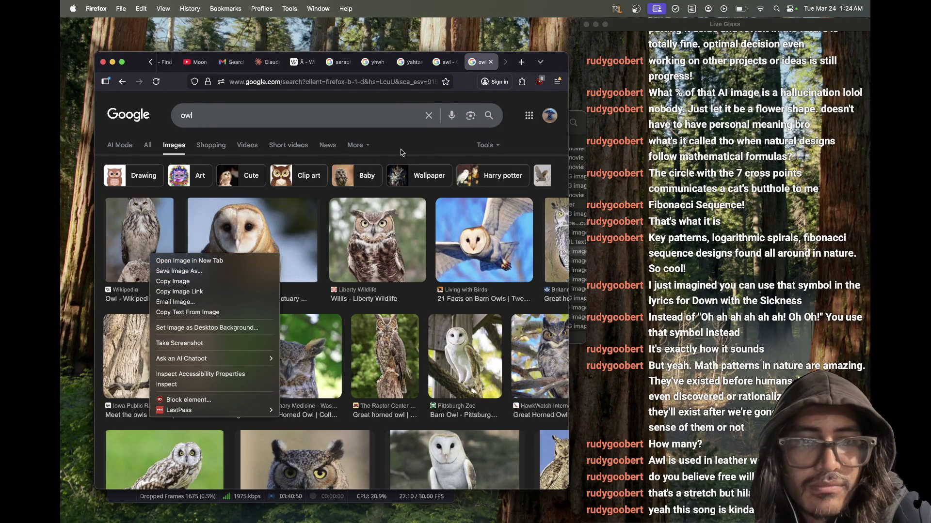
pyautogui.press('Escape')
# Scroll through the owl photos, including Barred, Flammulated, Burrowing and Great Horned Owls
pyautogui.scroll(-2, 368, 288)
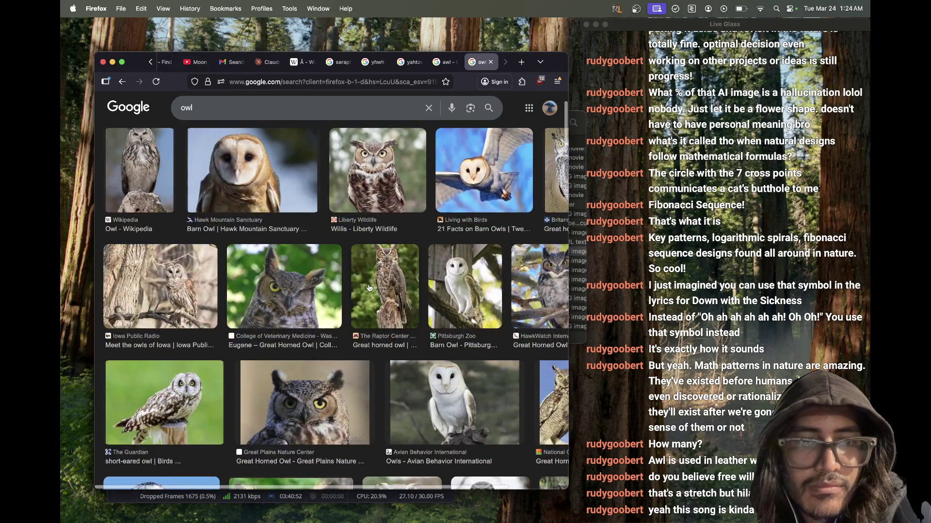
pyautogui.hscroll(2, 369, 288)
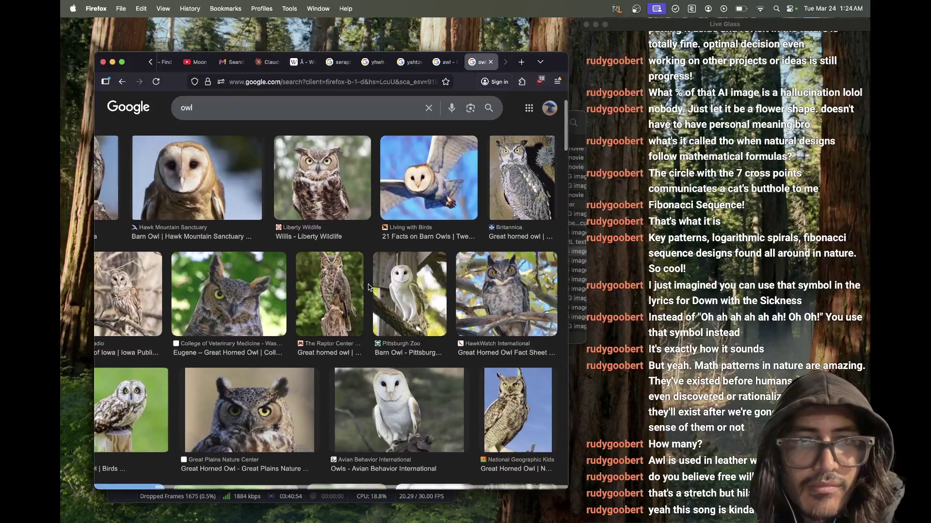
pyautogui.scroll(-3, 368, 287)
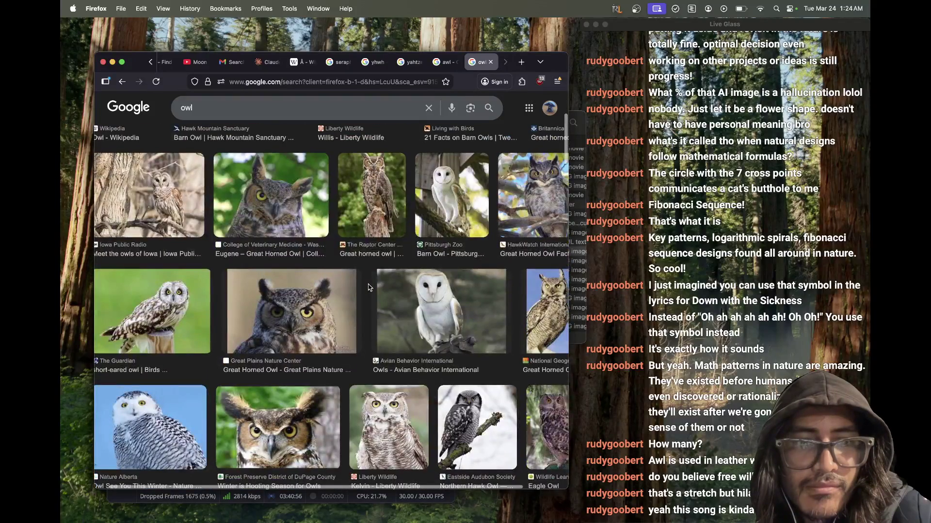
pyautogui.scroll(-1, 369, 288)
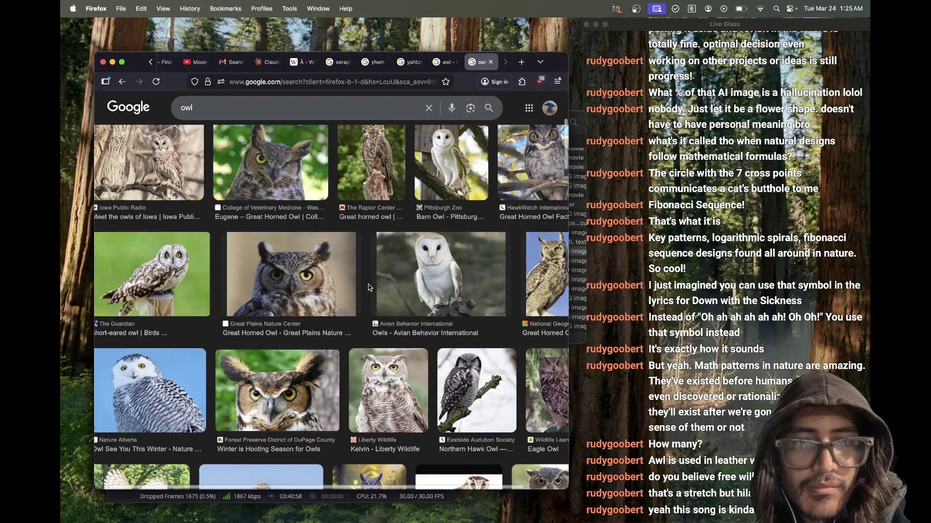
pyautogui.hscroll(1, 368, 288)
pyautogui.scroll(-2, 368, 288)
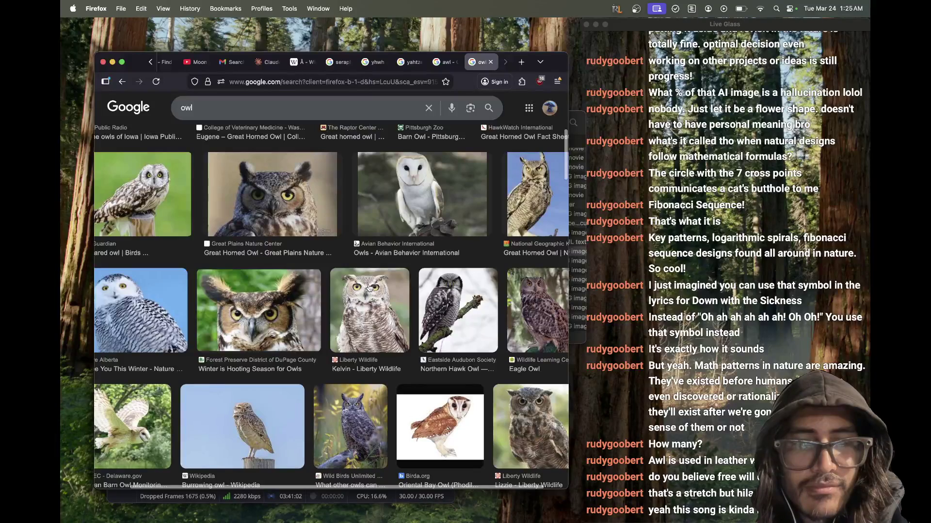
pyautogui.hscroll(-2, 368, 288)
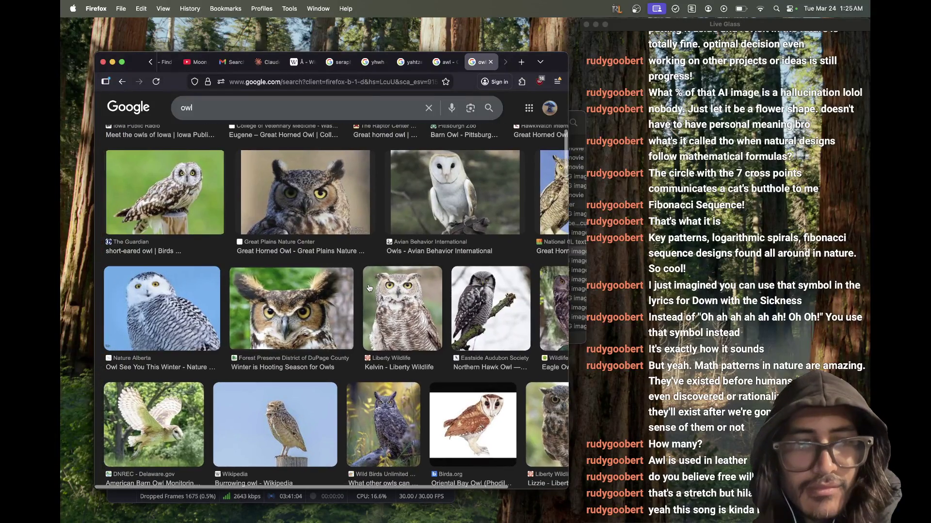
pyautogui.scroll(-2, 370, 288)
pyautogui.scroll(-3, 369, 286)
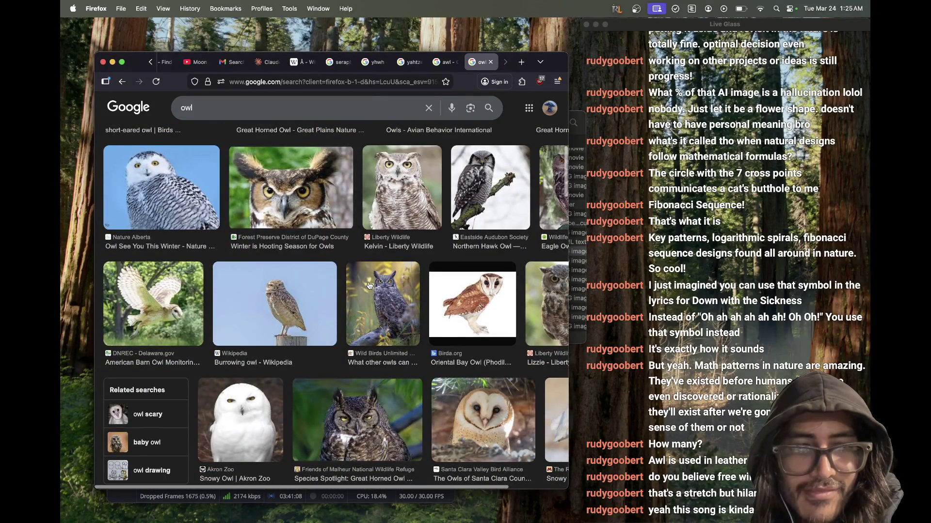
pyautogui.scroll(-4, 369, 286)
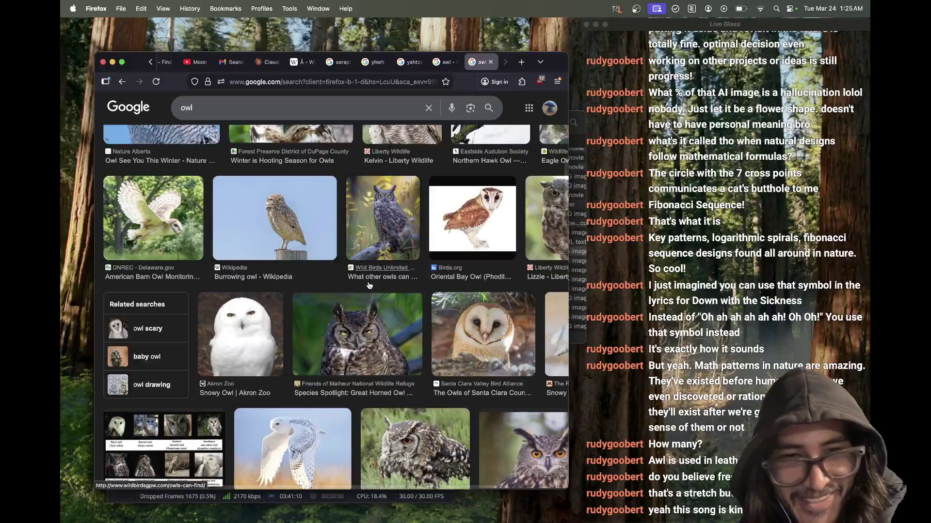
pyautogui.hscroll(1, 369, 285)
pyautogui.scroll(3, 368, 285)
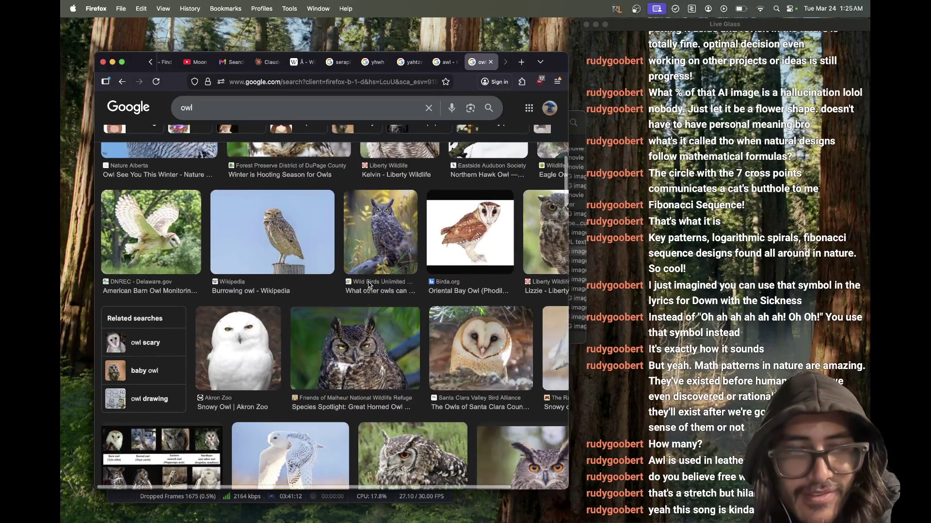
pyautogui.scroll(-3, 368, 285)
pyautogui.hscroll(1, 369, 285)
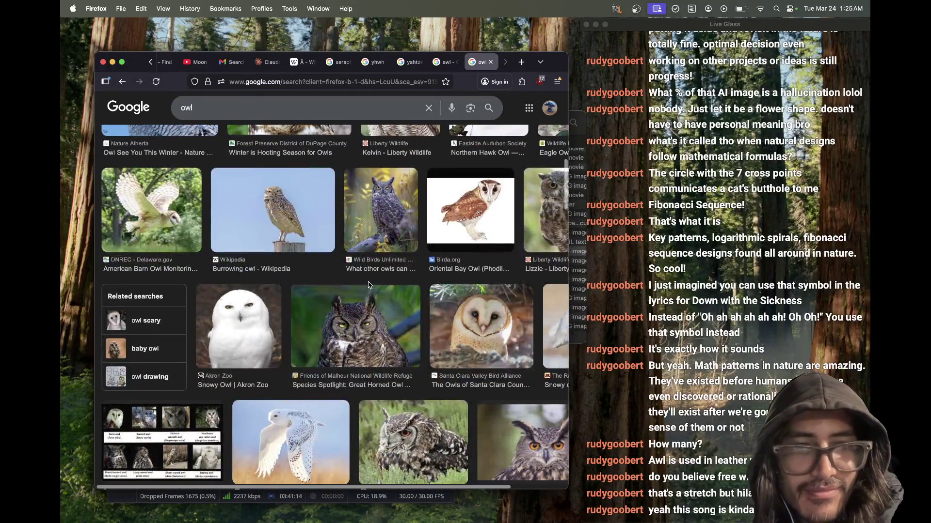
pyautogui.scroll(-3, 369, 285)
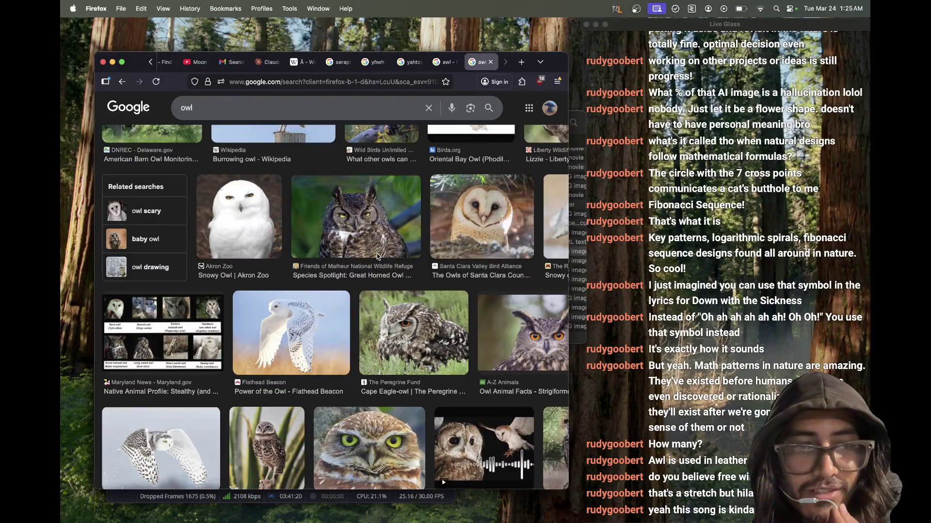
pyautogui.scroll(-1, 378, 256)
pyautogui.scroll(-4, 378, 257)
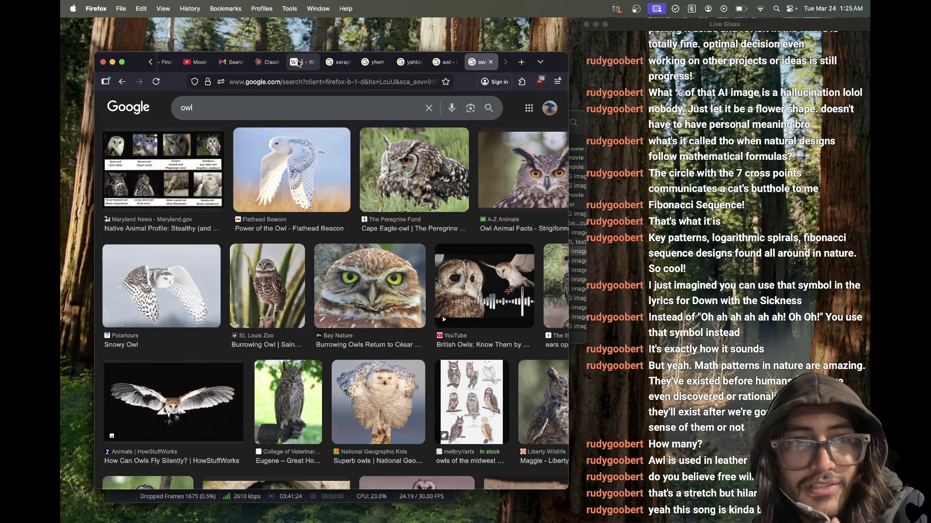
pyautogui.moveTo(219, 66)
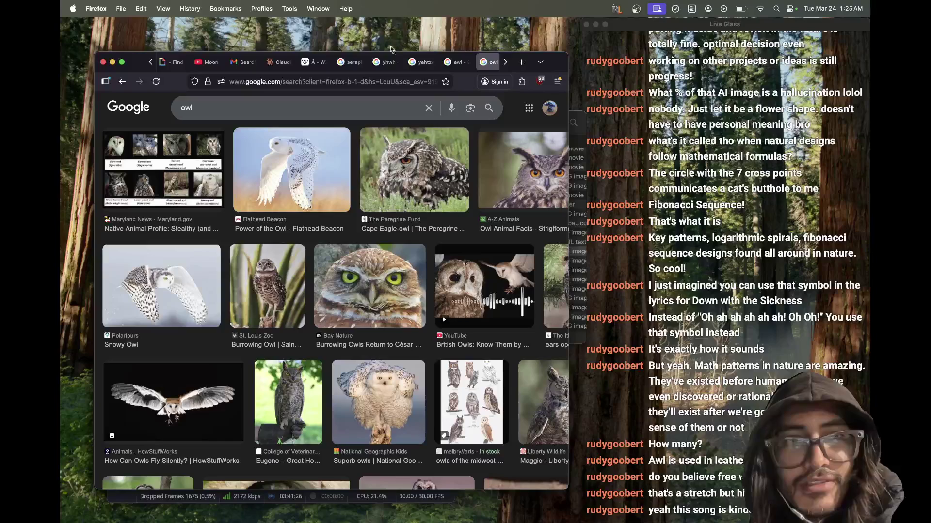
pyautogui.scroll(-6, 403, 268)
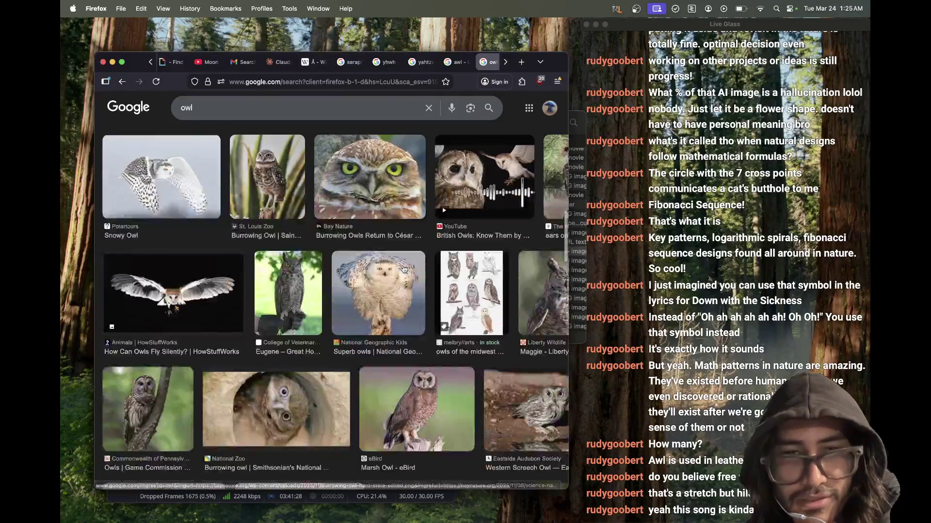
pyautogui.scroll(-6, 403, 268)
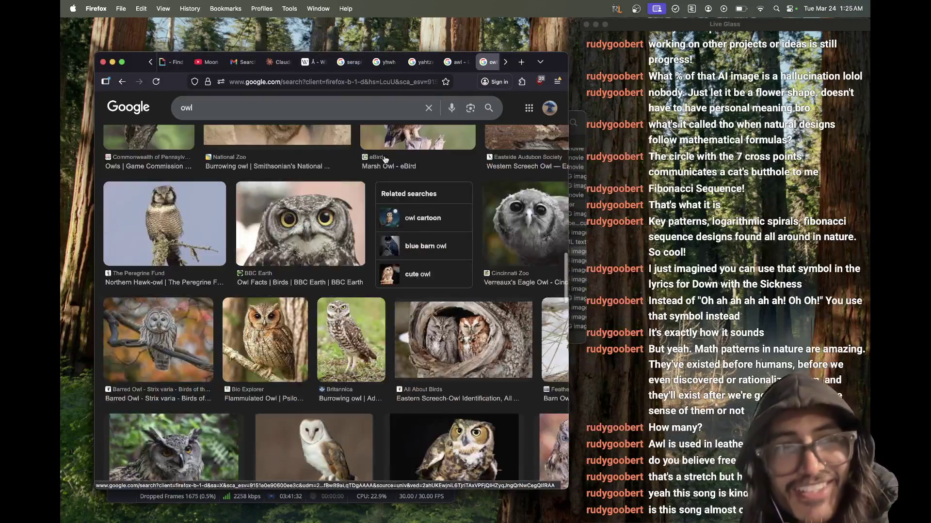
pyautogui.moveTo(274, 64)
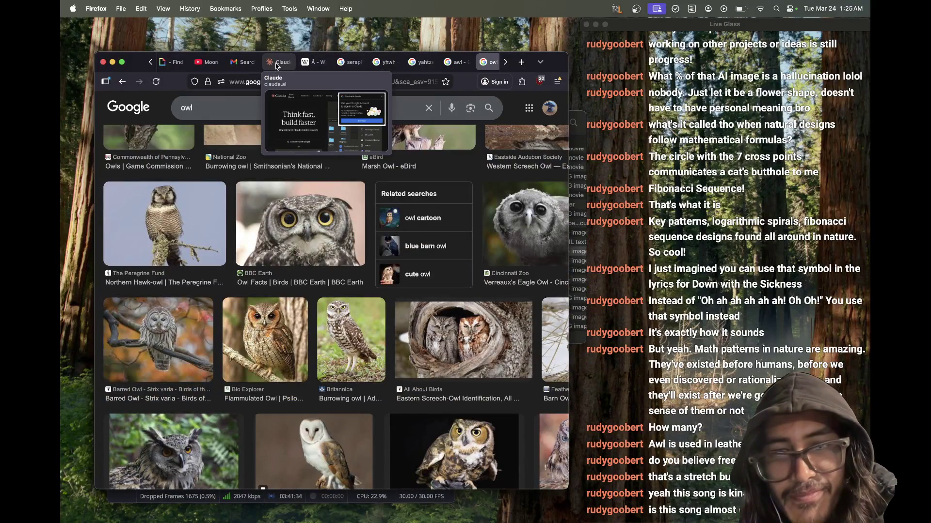
pyautogui.scroll(-3, 290, 242)
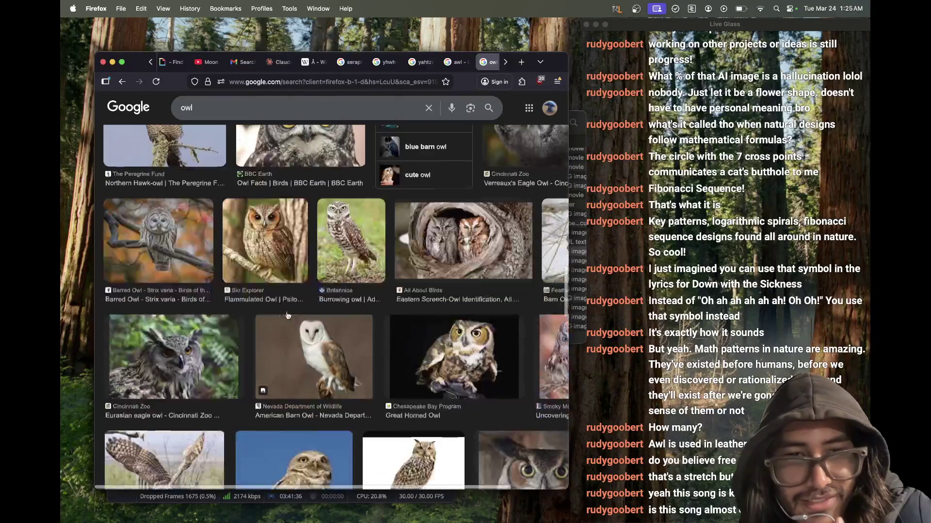
pyautogui.scroll(5, 301, 62)
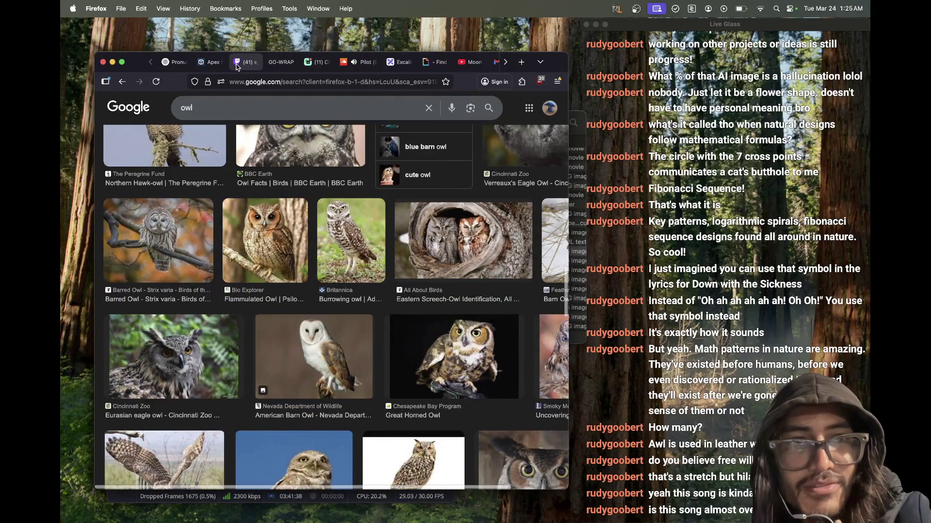
# Check the SoundCloud Pilot tab, then jump the Moon Man video to 54:48
pyautogui.click(366, 66)
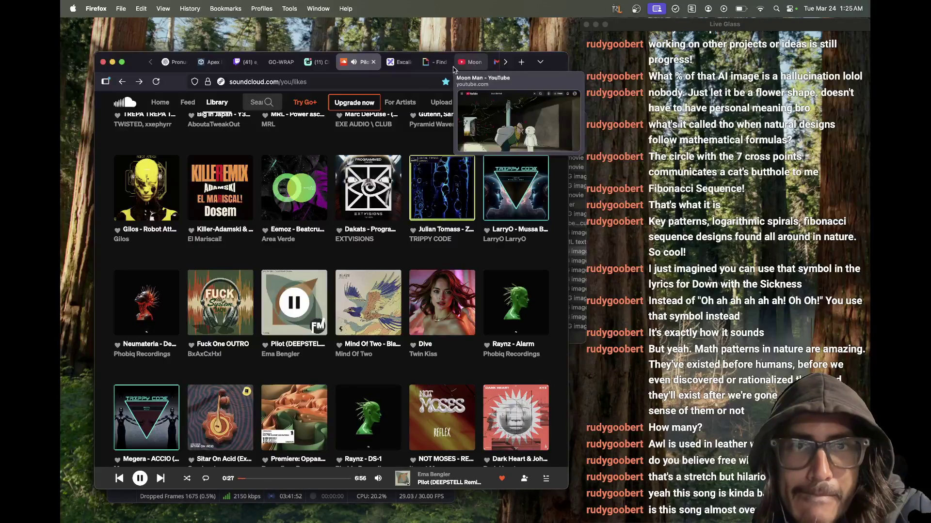
pyautogui.click(472, 68)
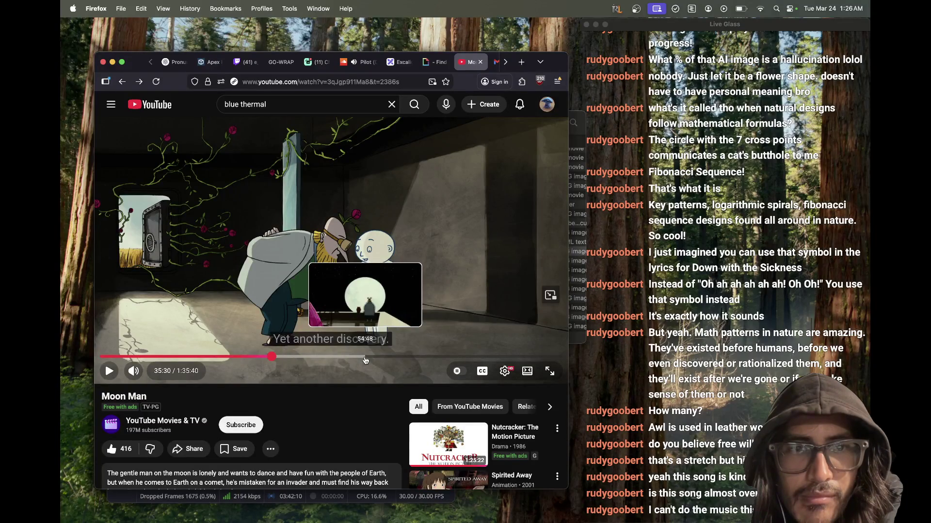
pyautogui.click(366, 361)
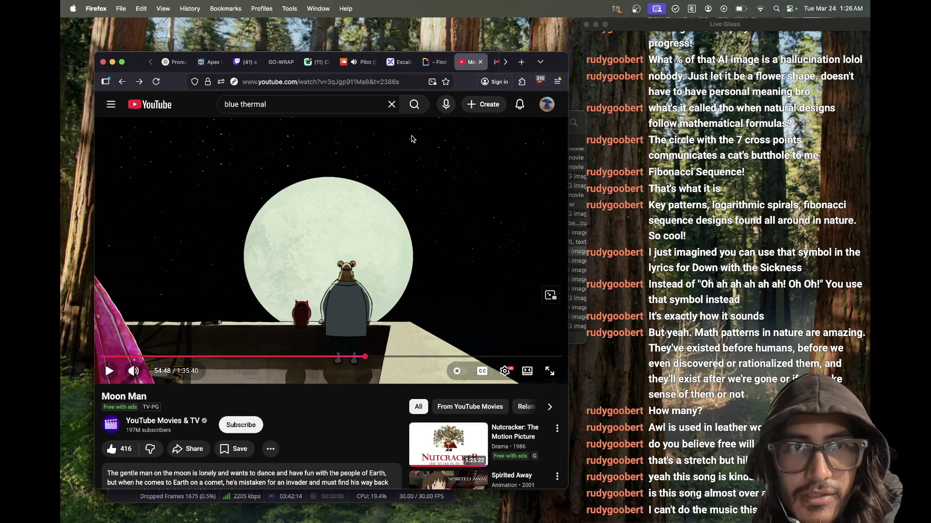
pyautogui.moveTo(365, 64)
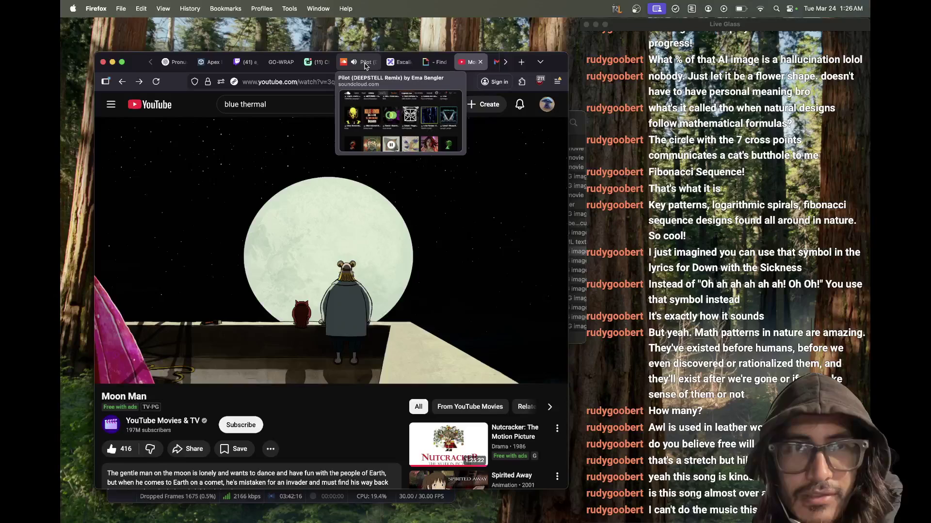
pyautogui.moveTo(397, 63)
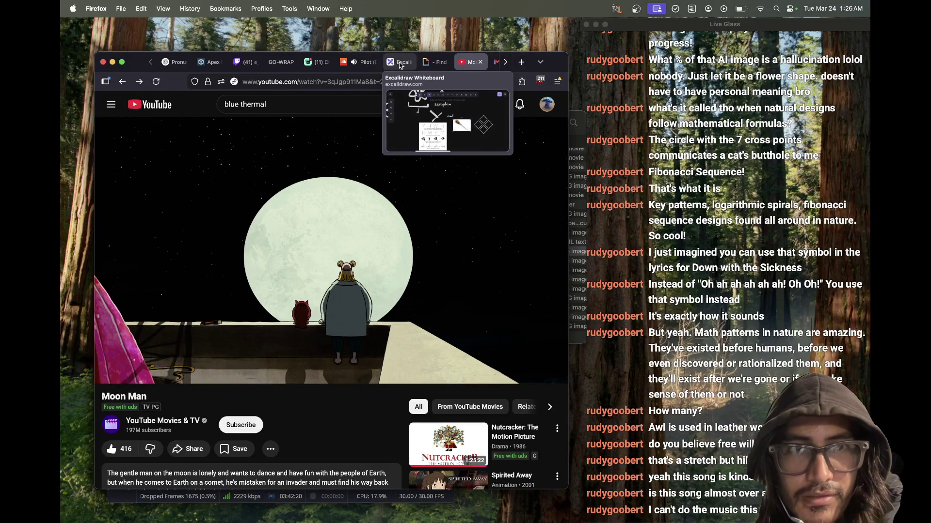
pyautogui.click(400, 66)
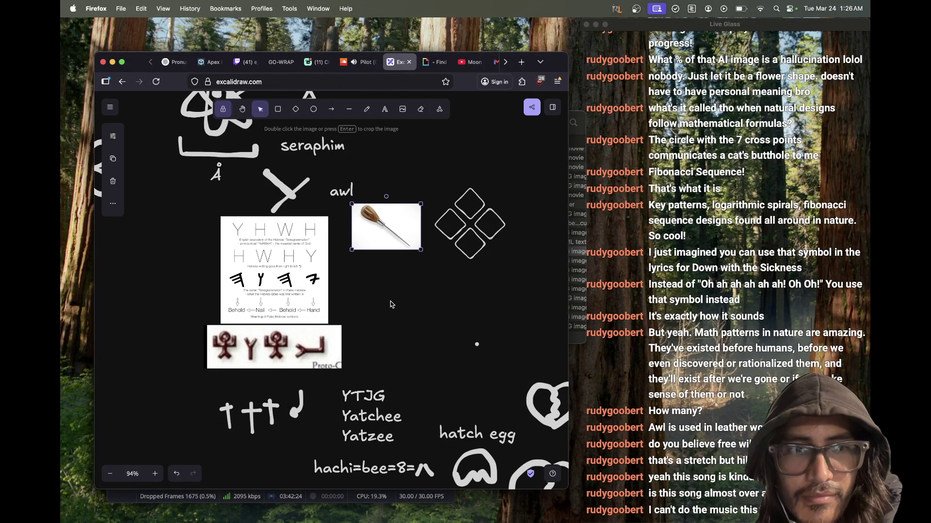
# Scroll around the board reviewing the awl image, YHWH chart, and hatch egg and batch notes
pyautogui.scroll(-2, 479, 62)
pyautogui.scroll(-3, 479, 62)
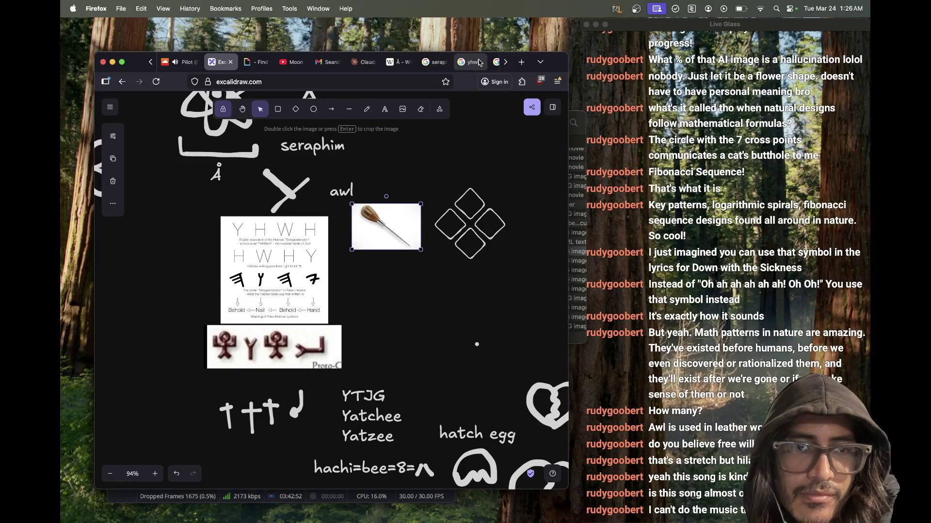
pyautogui.scroll(-4, 436, 219)
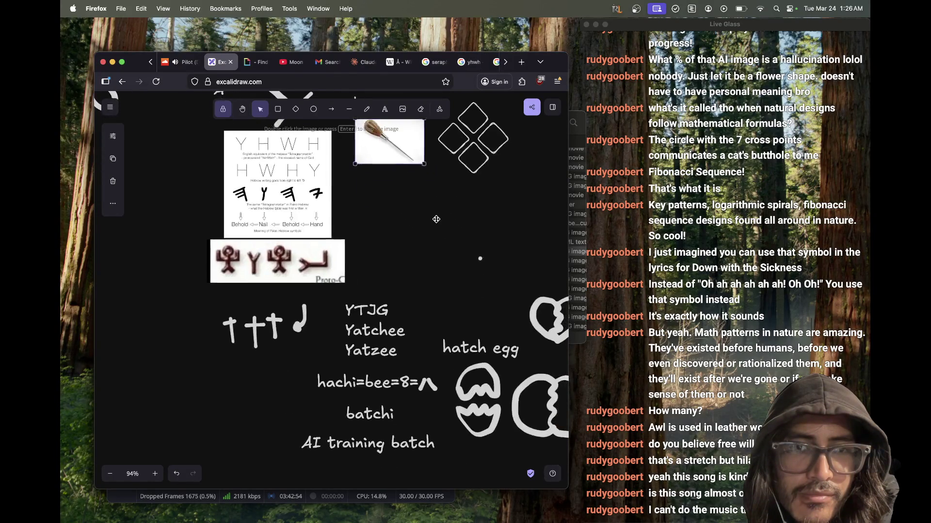
pyautogui.hscroll(2, 437, 219)
pyautogui.scroll(1, 436, 219)
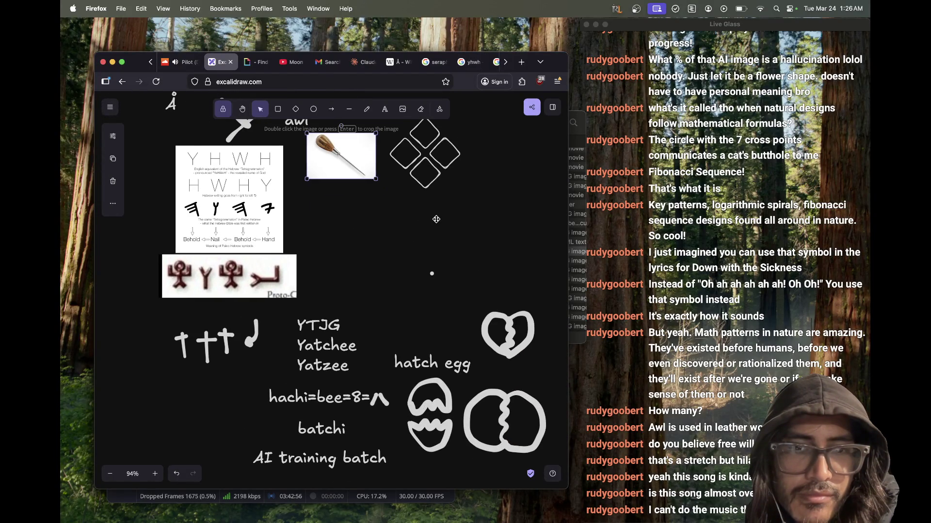
pyautogui.scroll(1, 436, 219)
pyautogui.hscroll(-1, 436, 219)
pyautogui.scroll(1, 436, 220)
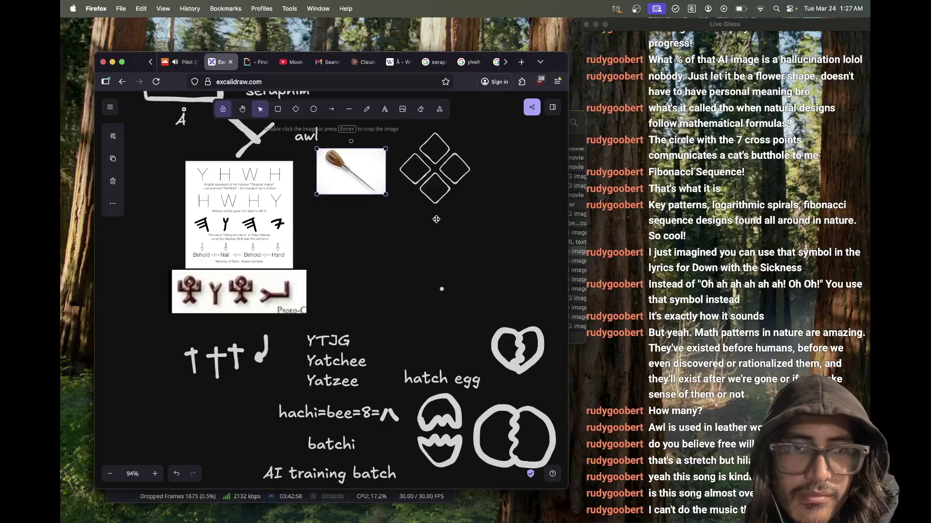
pyautogui.scroll(15, 436, 220)
pyautogui.hscroll(-4, 436, 220)
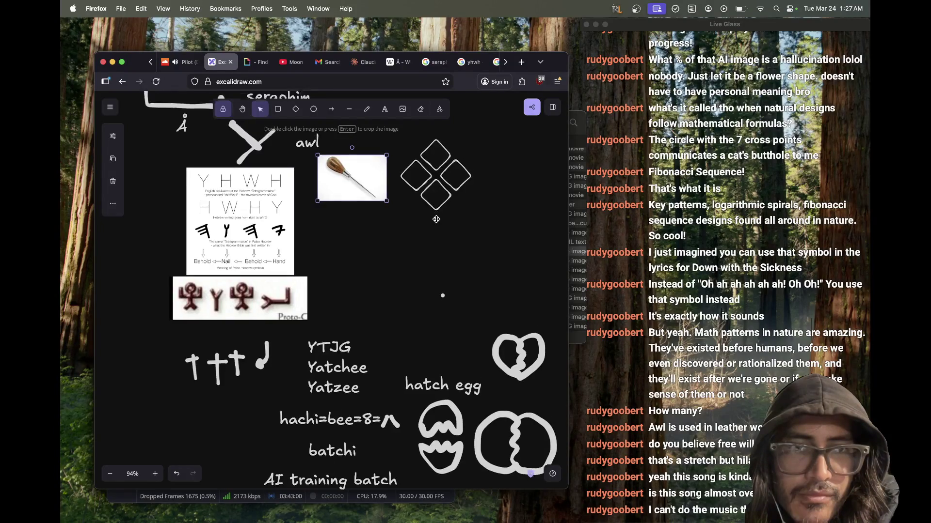
pyautogui.scroll(-15, 436, 220)
pyautogui.hscroll(4, 437, 220)
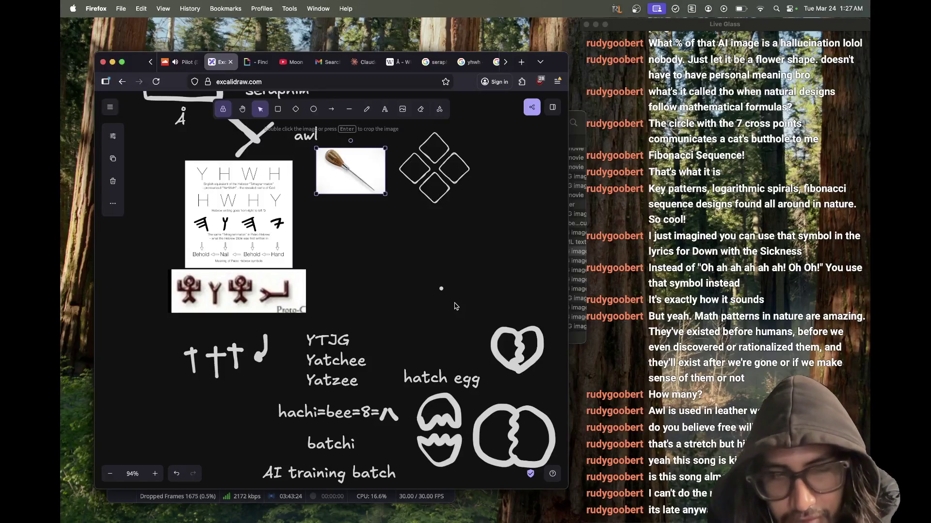
pyautogui.scroll(-1, 463, 59)
pyautogui.scroll(-2, 462, 58)
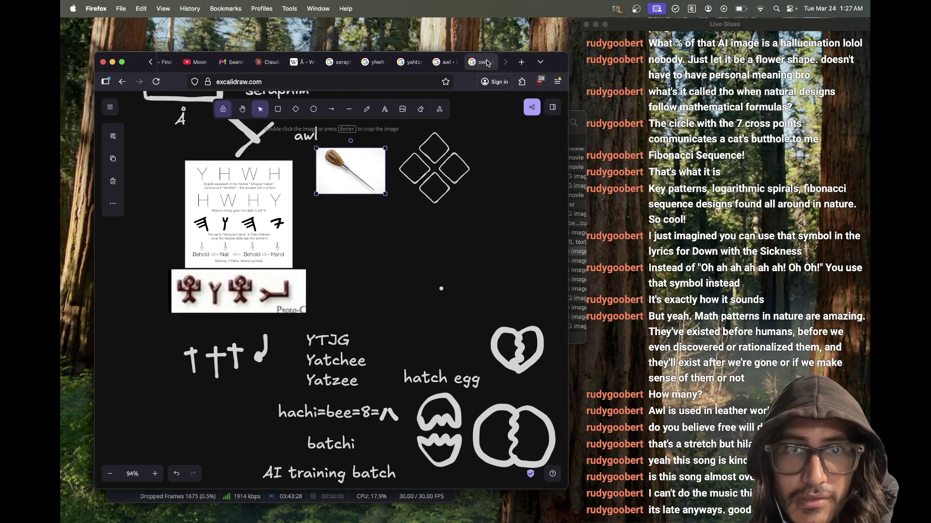
pyautogui.click(473, 65)
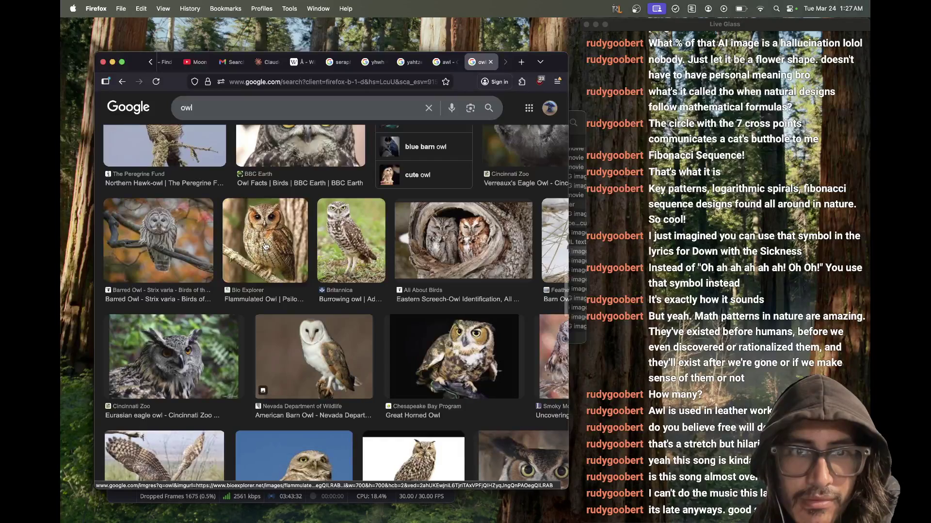
# Inspect the Great Horned Owl image, zooming in and back out over the owl results
pyautogui.rightClick(434, 358)
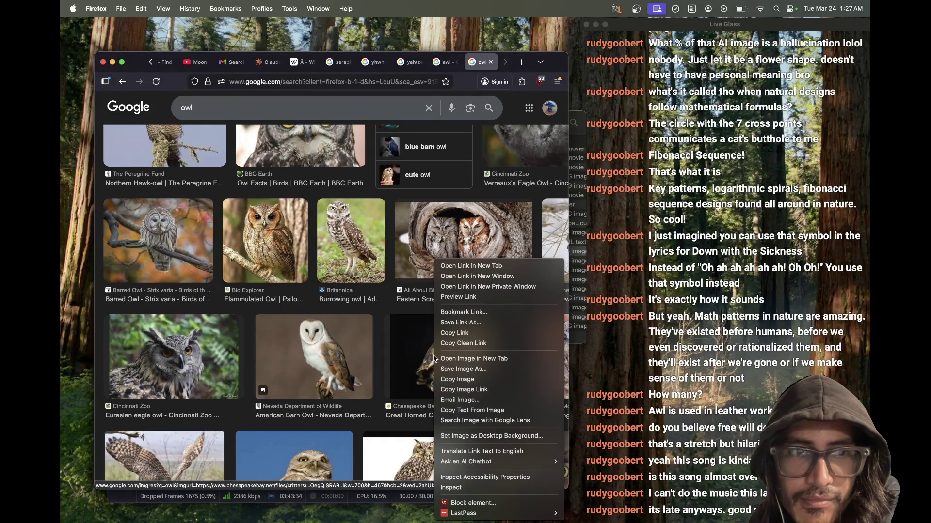
pyautogui.click(382, 312)
pyautogui.scroll(-3, 382, 312)
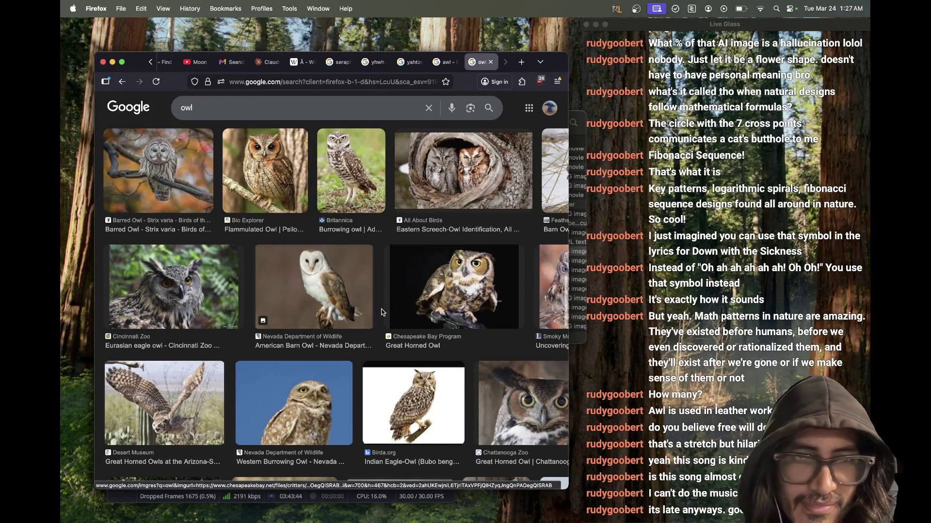
pyautogui.scroll(-3, 382, 312)
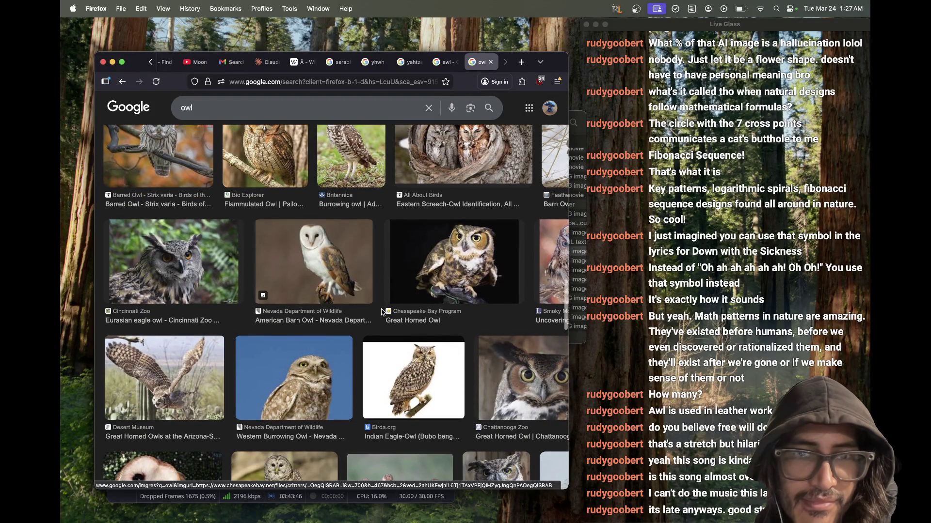
pyautogui.scroll(-5, 382, 312)
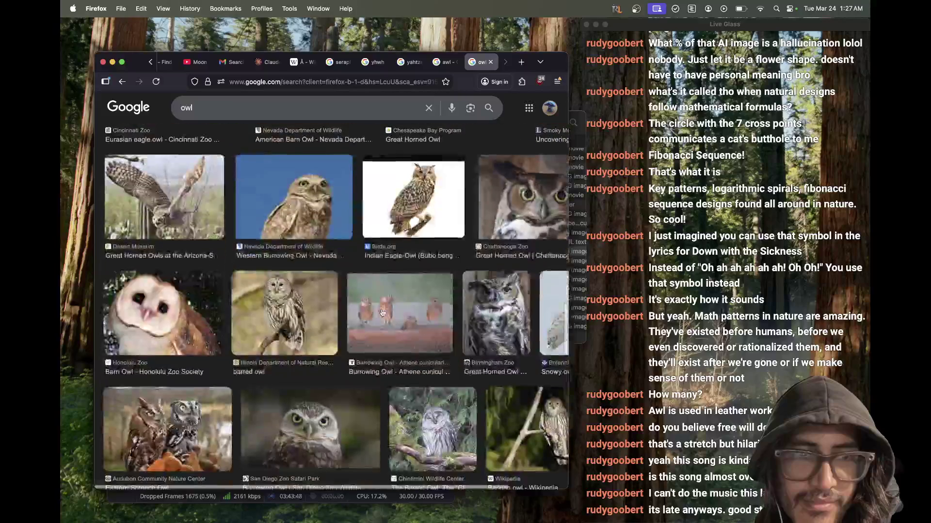
pyautogui.scroll(6, 382, 312)
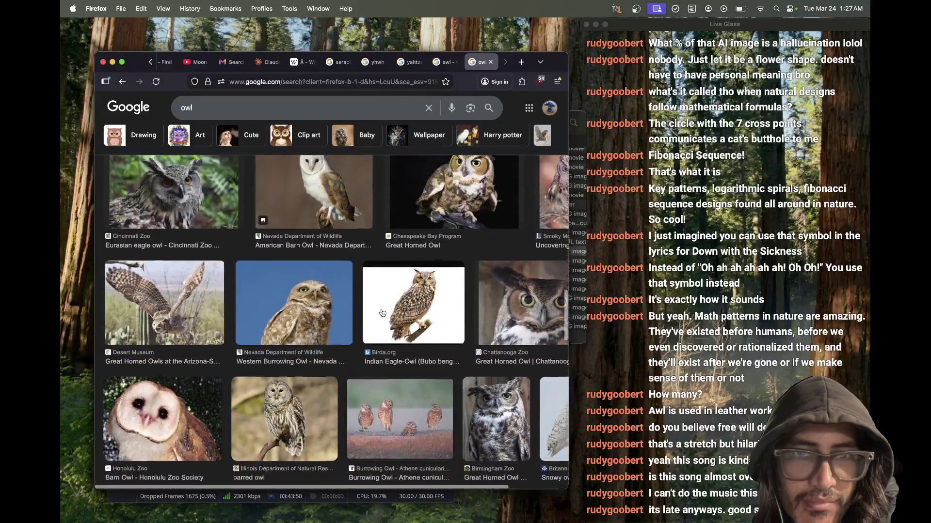
pyautogui.scroll(5, 382, 312)
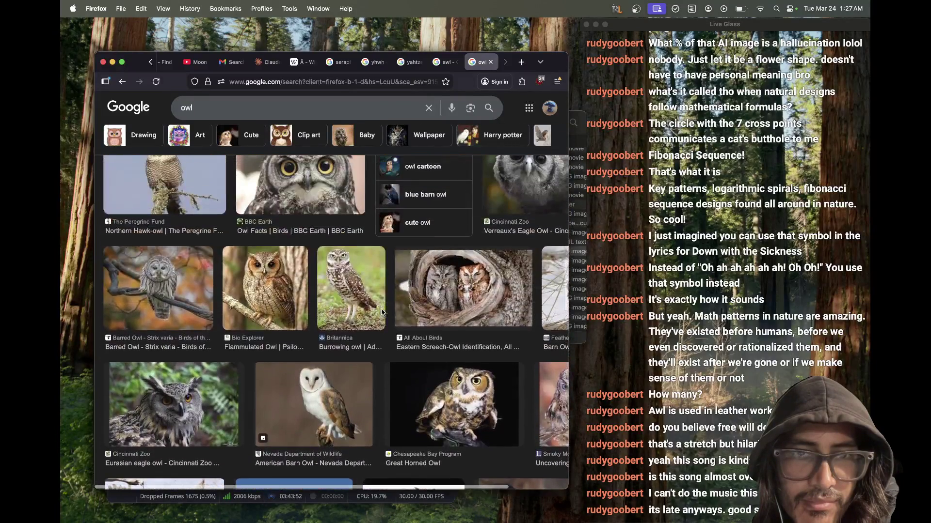
pyautogui.hscroll(2, 382, 312)
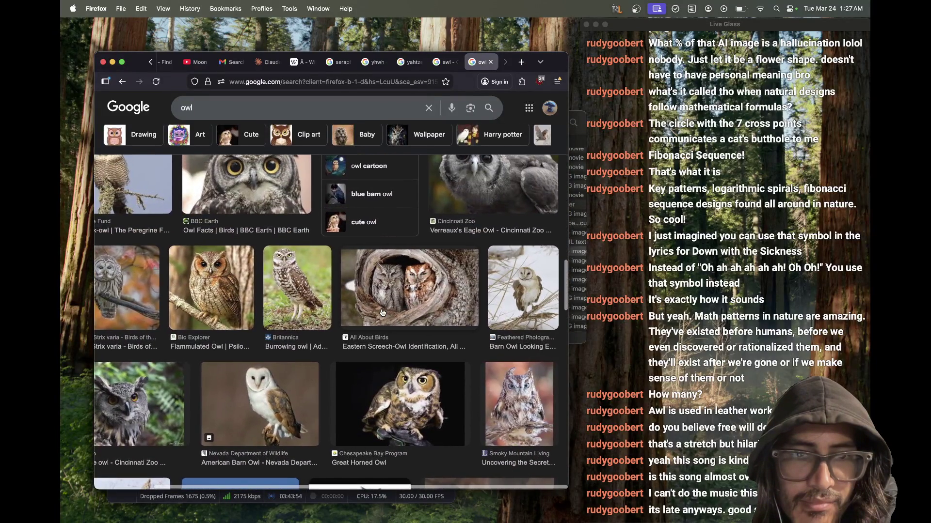
pyautogui.hscroll(-2, 381, 312)
pyautogui.scroll(-1, 382, 313)
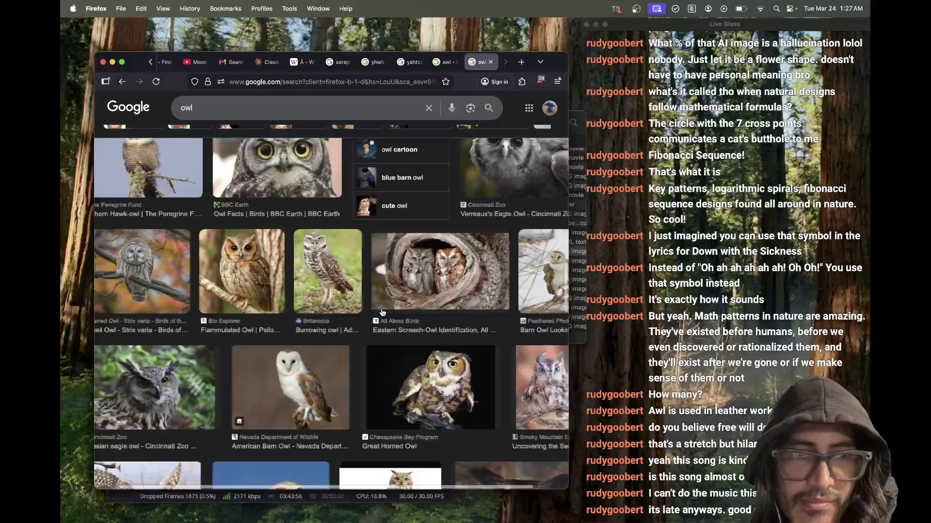
pyautogui.hscroll(-2, 382, 312)
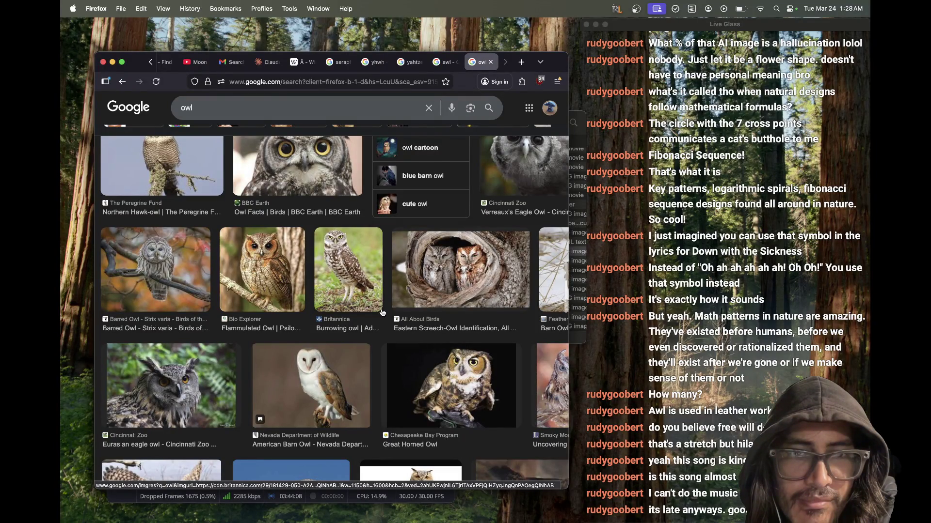
pyautogui.scroll(5, 480, 382)
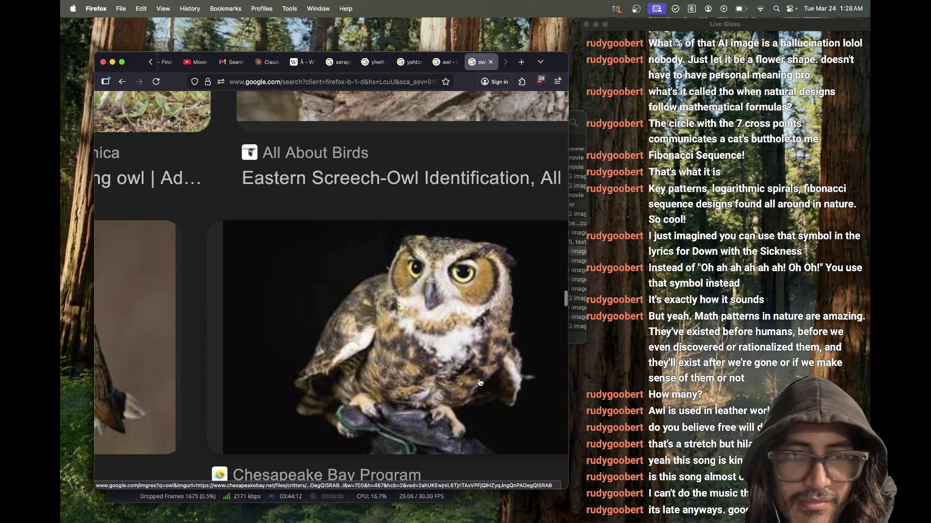
pyautogui.scroll(-5, 480, 383)
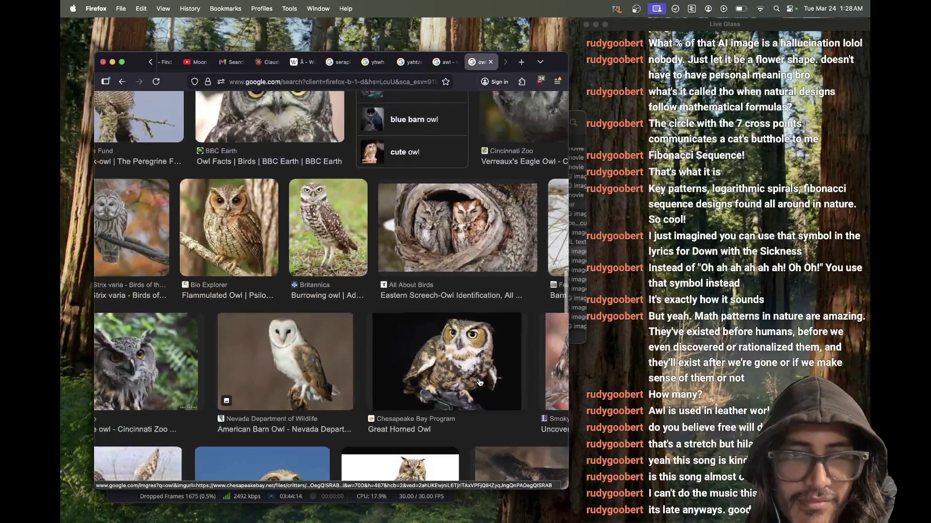
pyautogui.scroll(2, 480, 383)
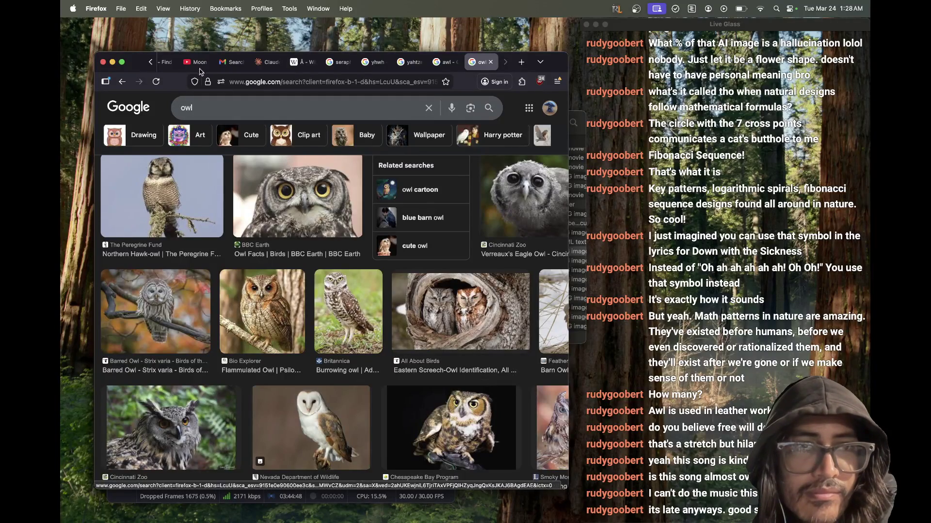
pyautogui.scroll(1, 199, 64)
pyautogui.scroll(5, 199, 64)
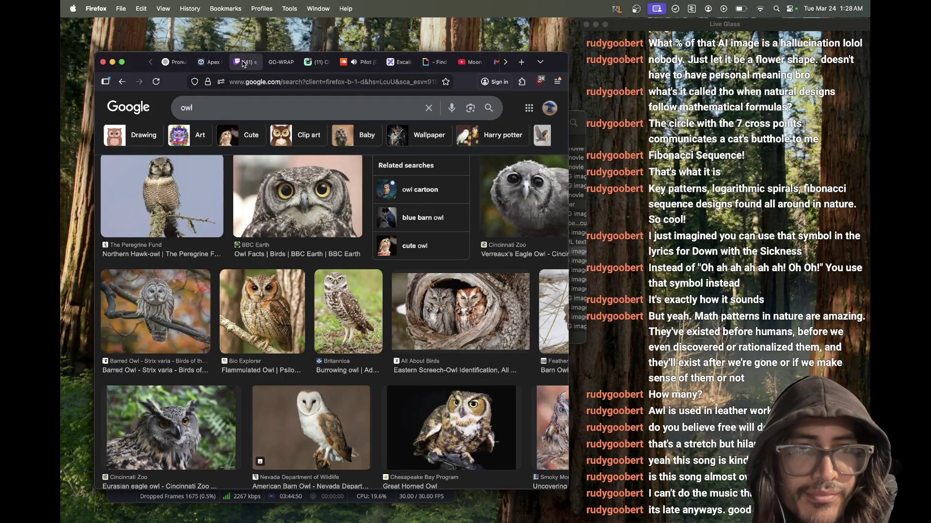
# Open the Twitch stream chat and send 'stat' to get Nightbot's uptime reply
pyautogui.click(245, 62)
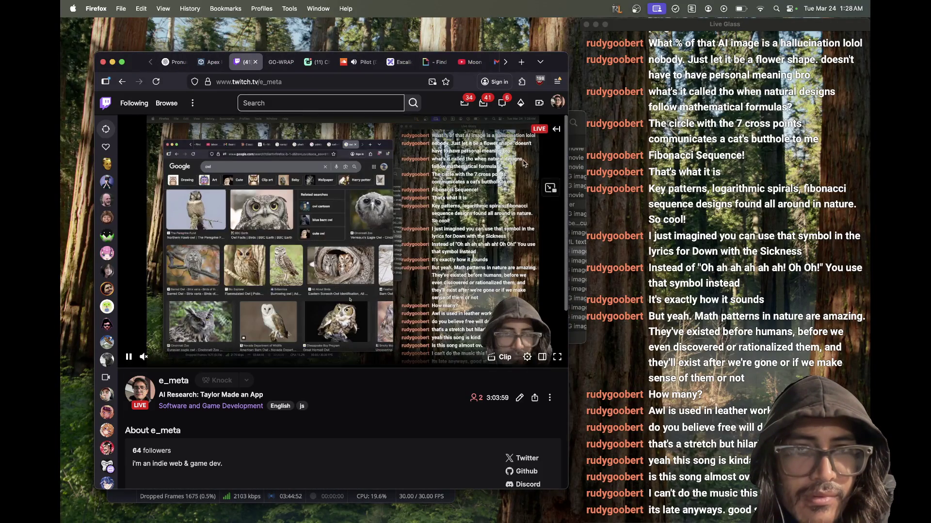
pyautogui.click(556, 130)
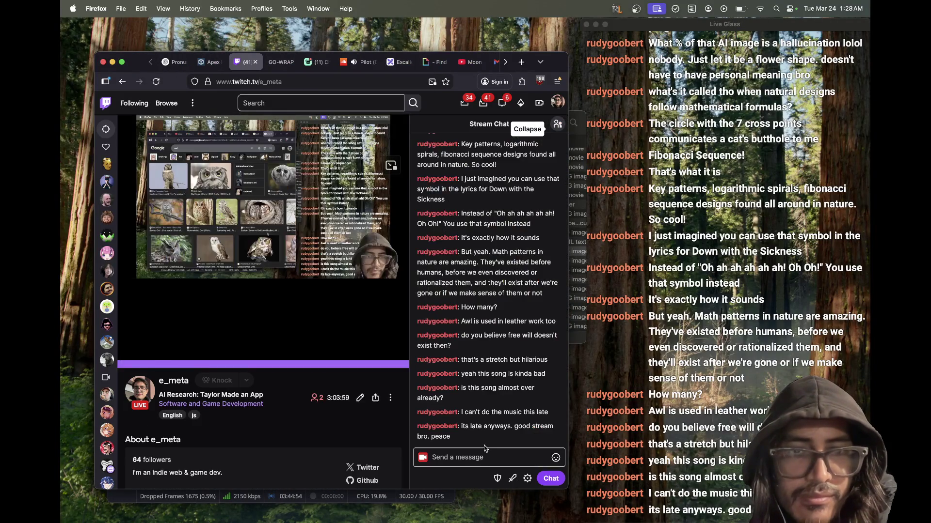
pyautogui.click(469, 457)
pyautogui.write('stat')
pyautogui.press('Return')
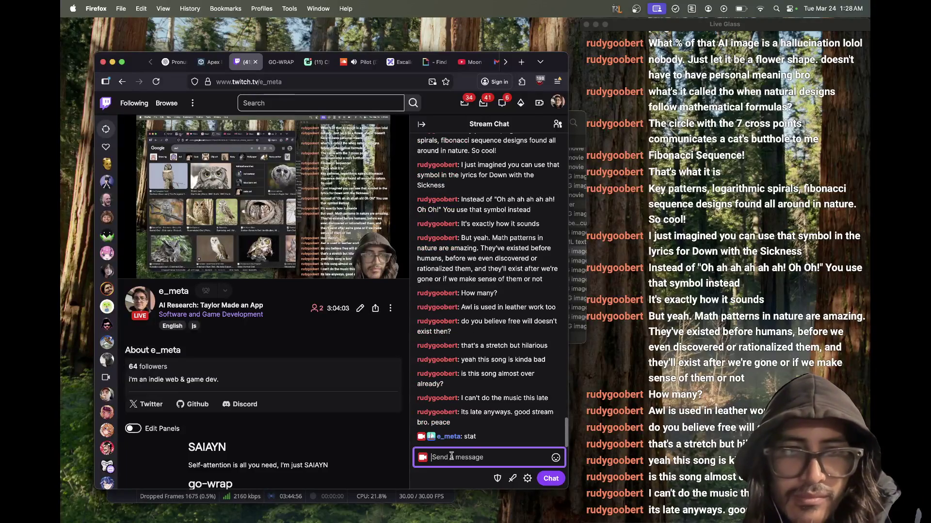
pyautogui.hotkey('ctrl', 'Tab')
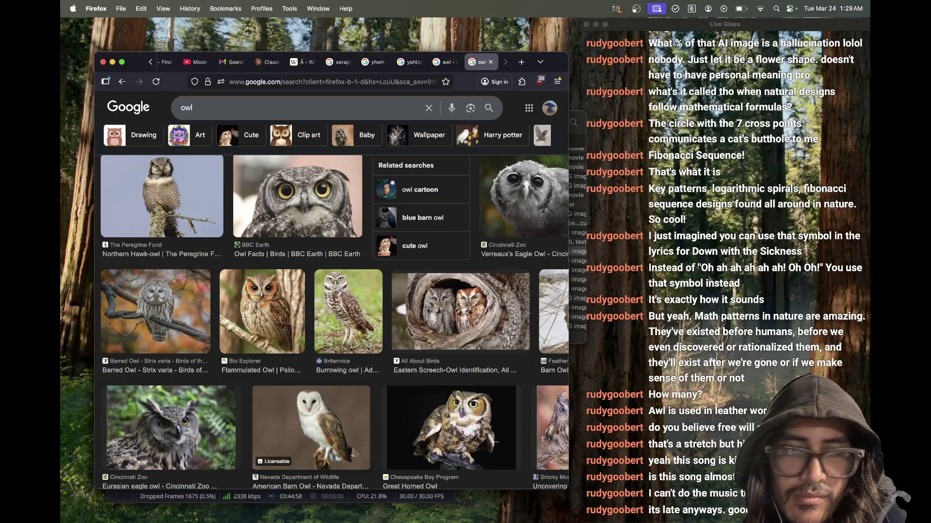
pyautogui.hotkey('ctrl', 'Tab')
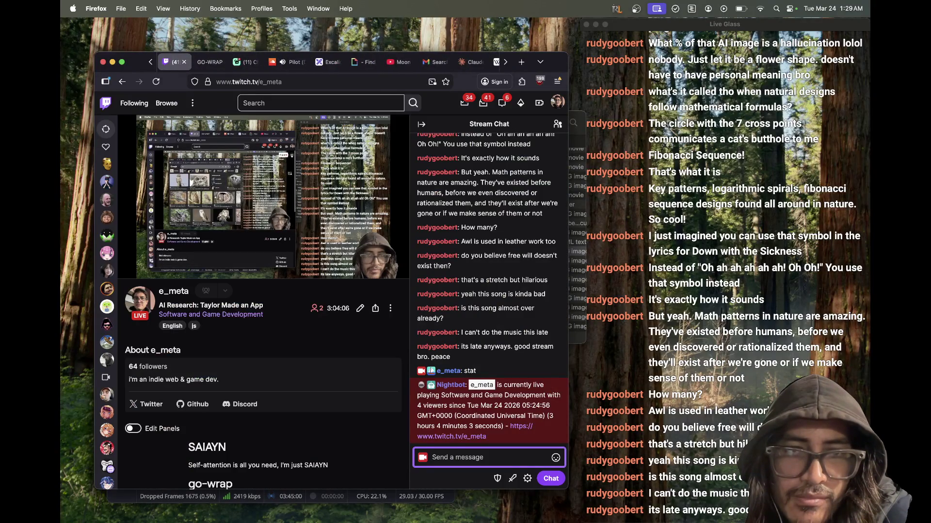
pyautogui.hotkey('ctrl', 'Tab')
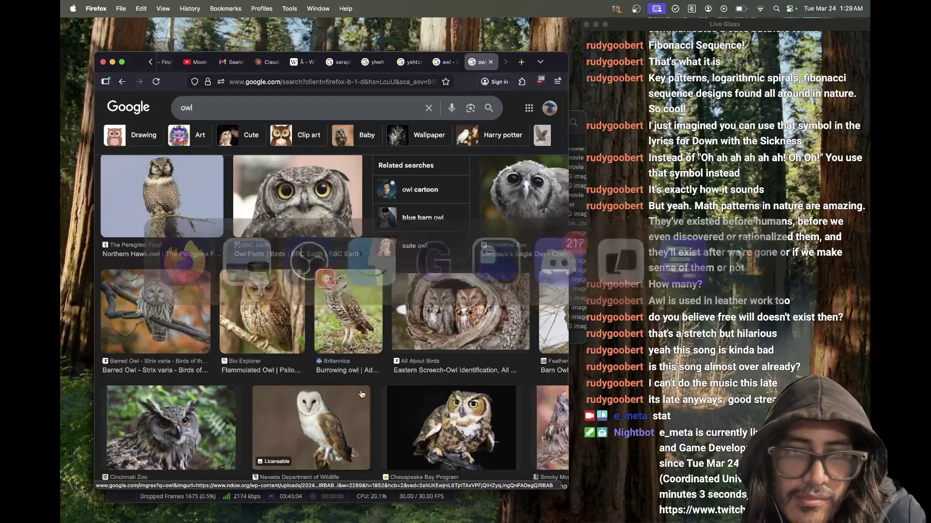
pyautogui.click(339, 504)
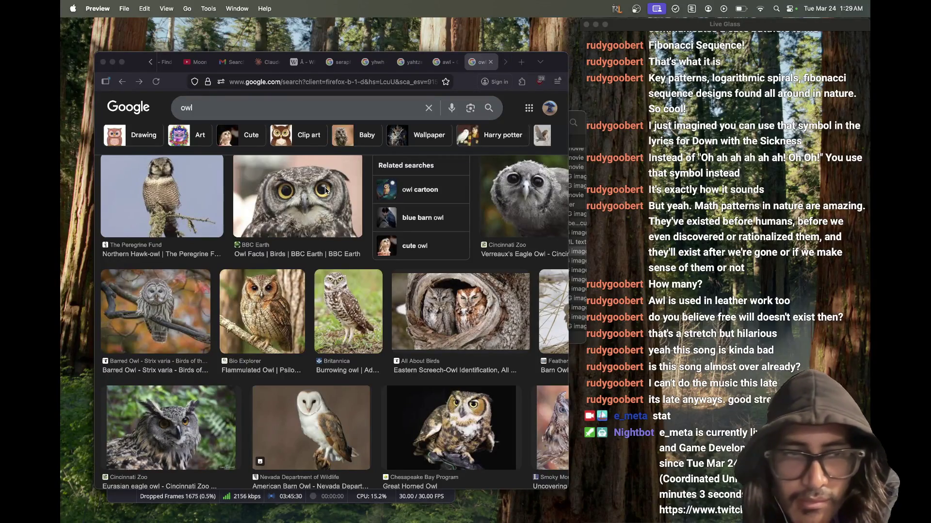
pyautogui.scroll(2, 324, 190)
pyautogui.scroll(4, 325, 191)
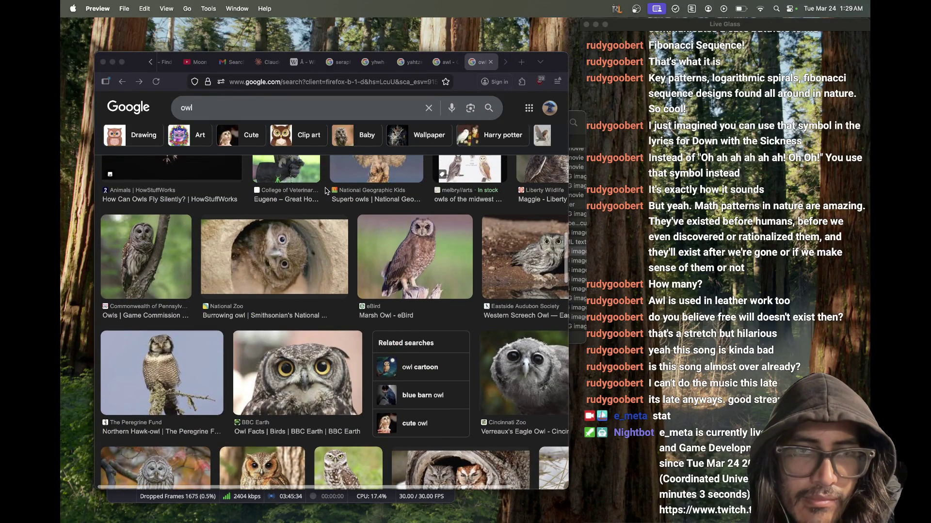
pyautogui.scroll(2, 325, 190)
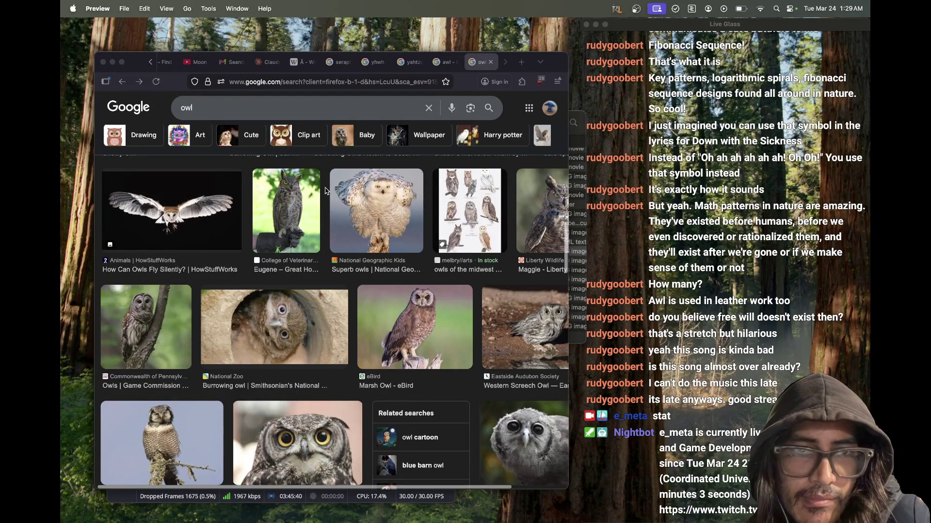
pyautogui.scroll(-5, 325, 191)
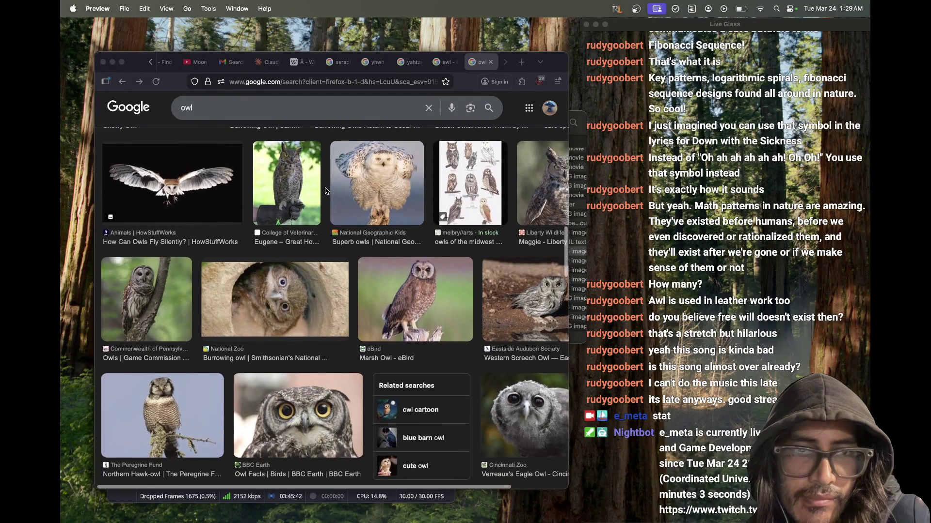
pyautogui.scroll(-1, 325, 190)
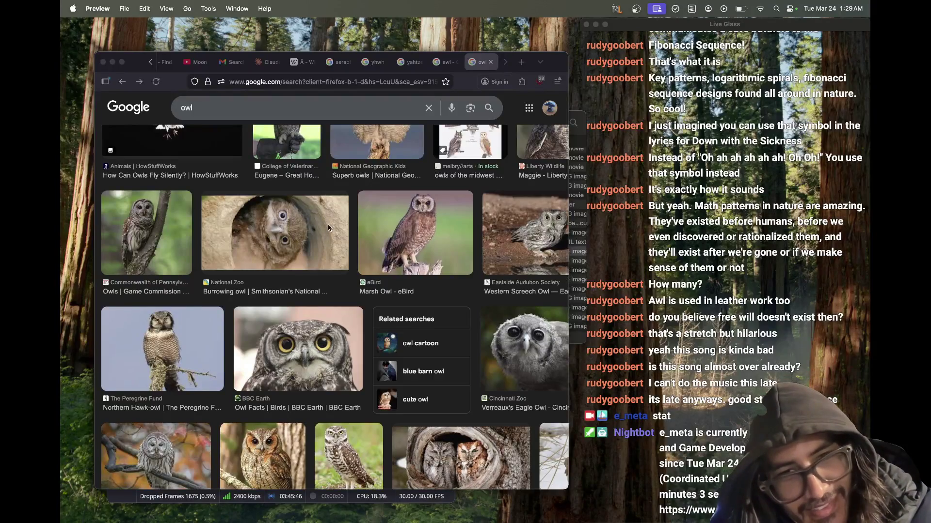
pyautogui.scroll(-4, 331, 229)
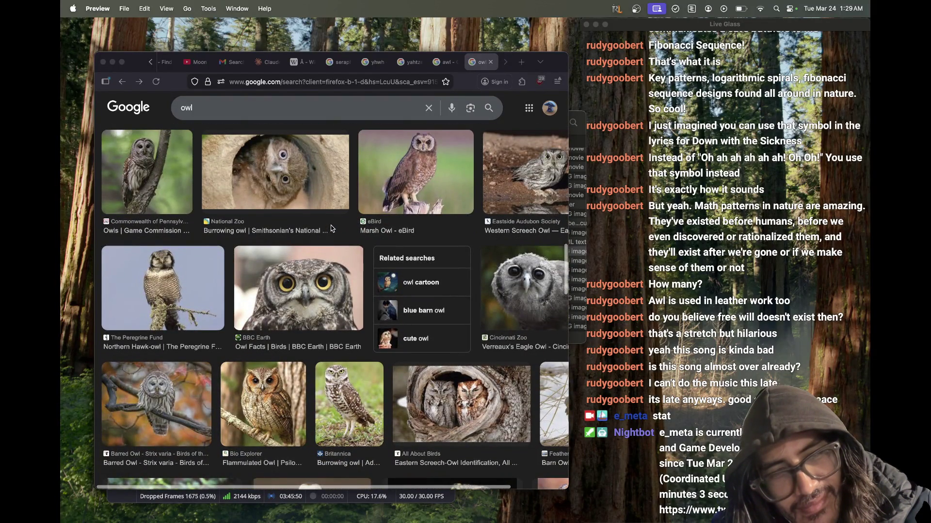
pyautogui.scroll(-6, 331, 228)
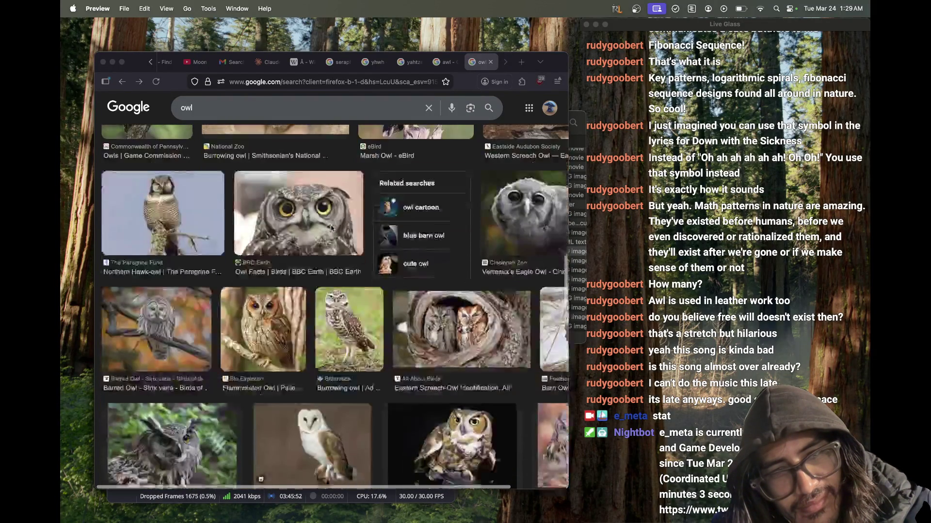
pyautogui.scroll(-7, 331, 229)
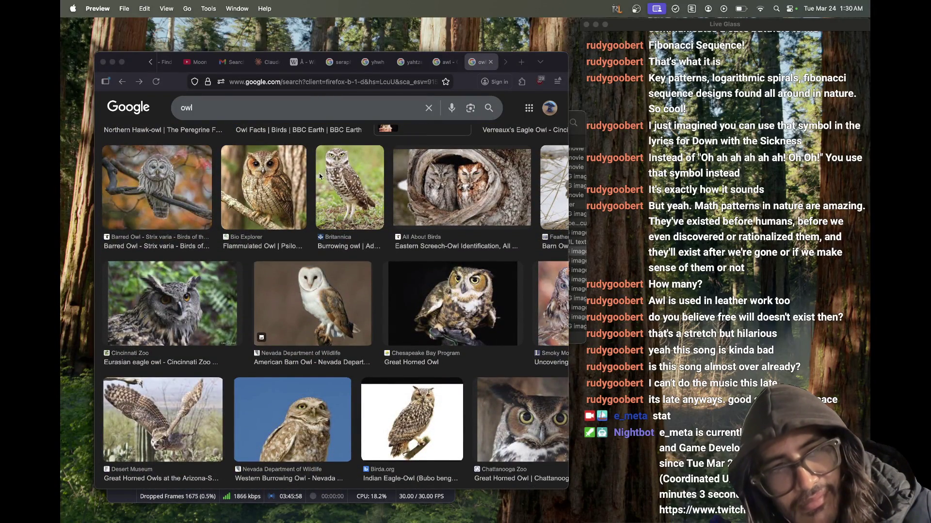
pyautogui.click(353, 254)
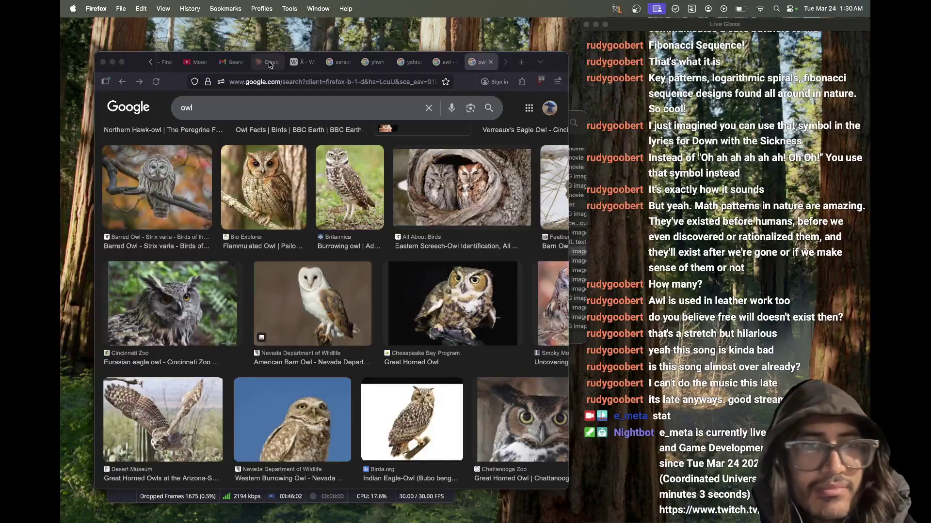
# Browse the Claude sign-in page and its Platform dropdown, with a brief check of OBS
pyautogui.click(270, 65)
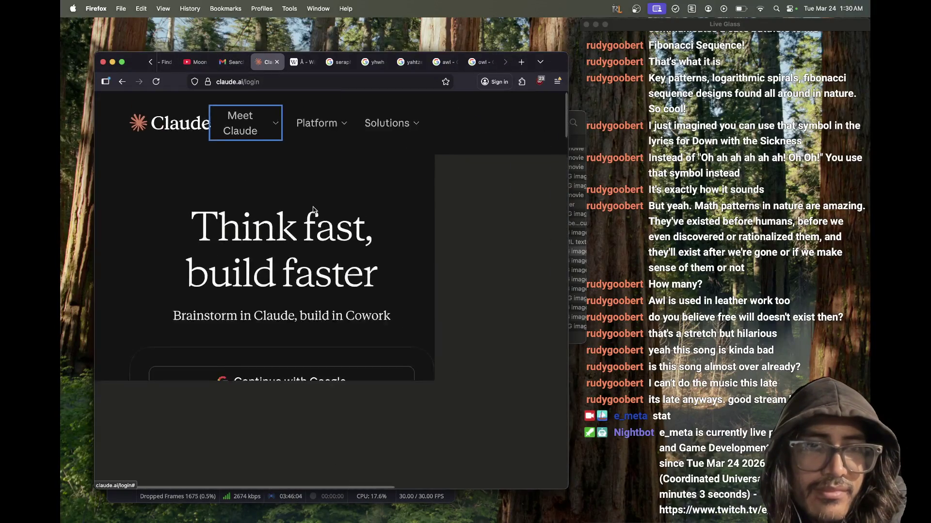
pyautogui.press('Tab')
pyautogui.press('Tab')
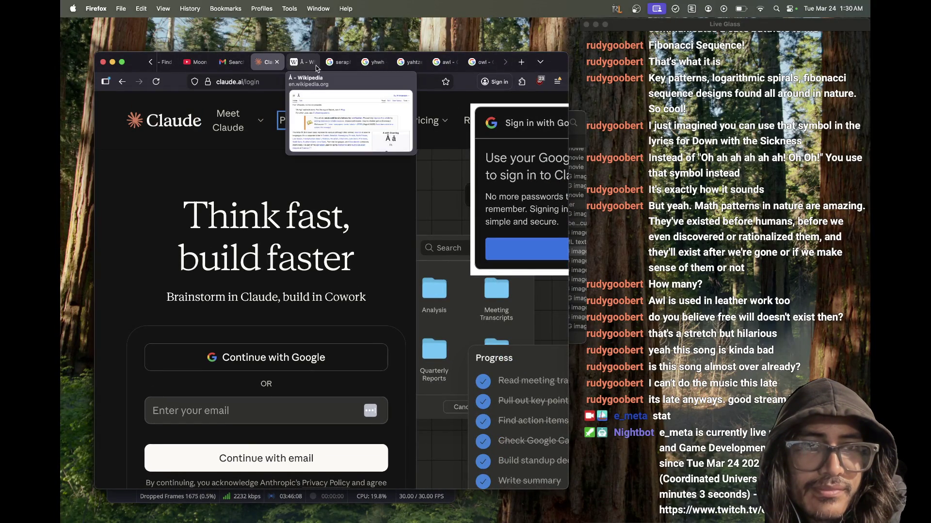
pyautogui.click(304, 121)
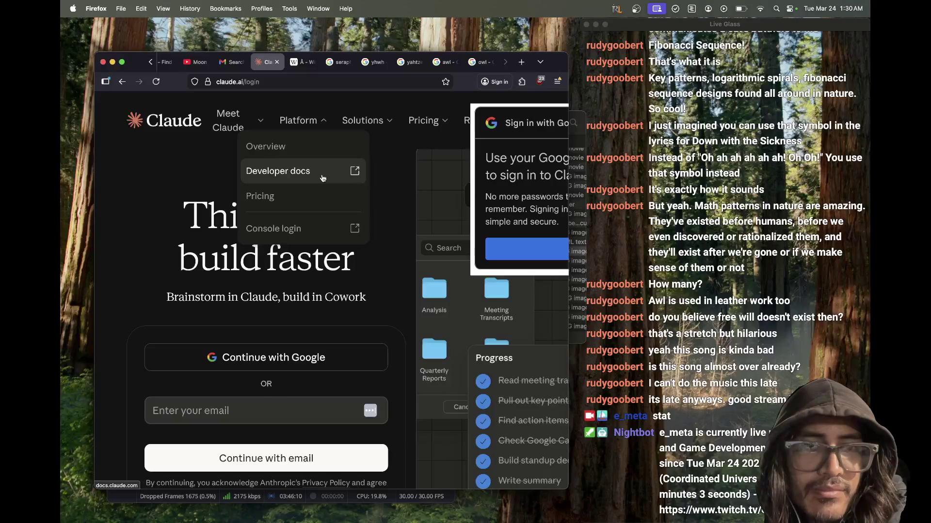
pyautogui.moveTo(362, 121)
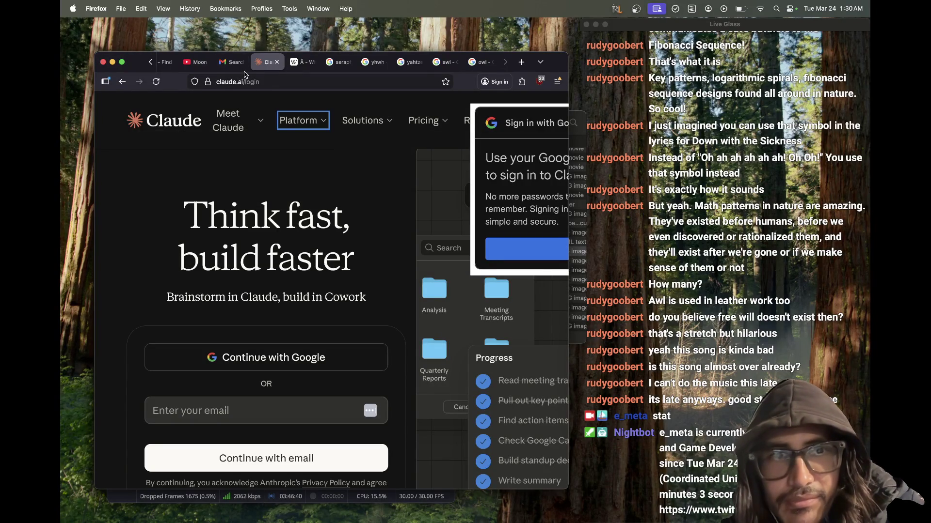
pyautogui.press('super+Tab')
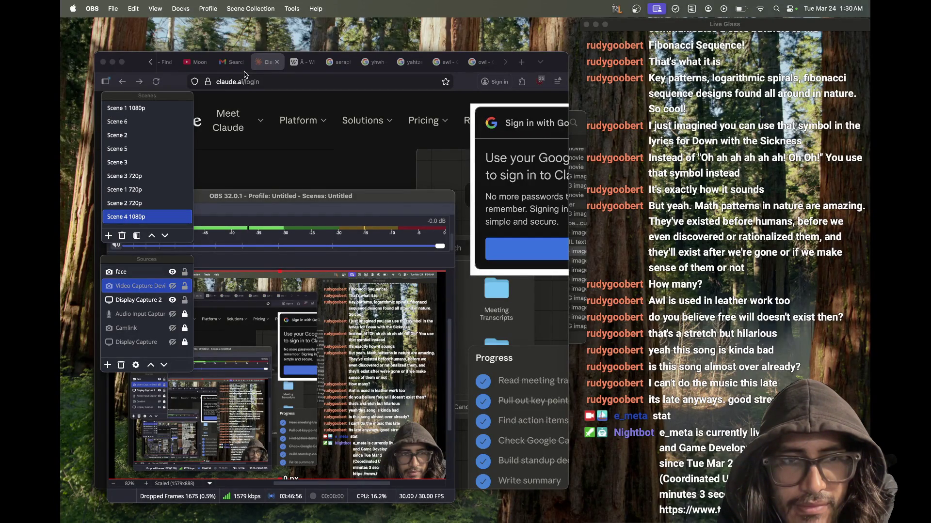
pyautogui.click(244, 74)
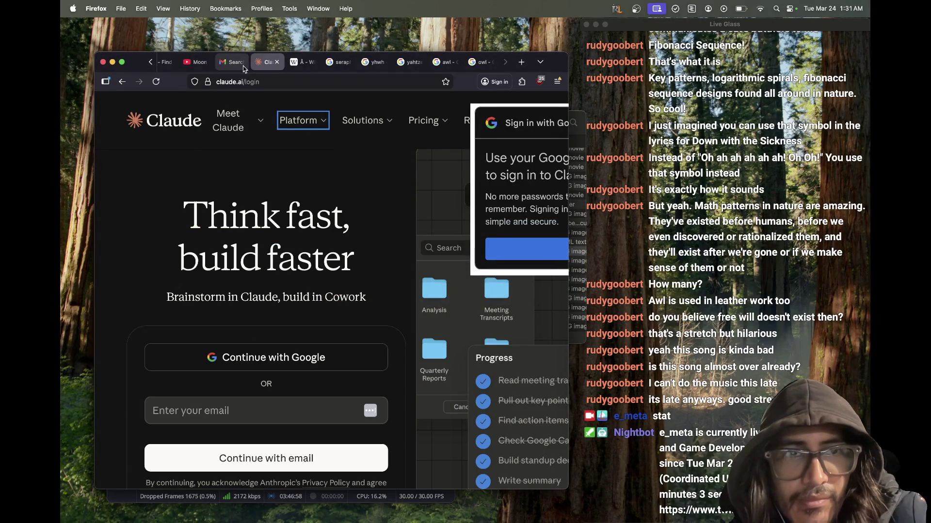
pyautogui.click(241, 64)
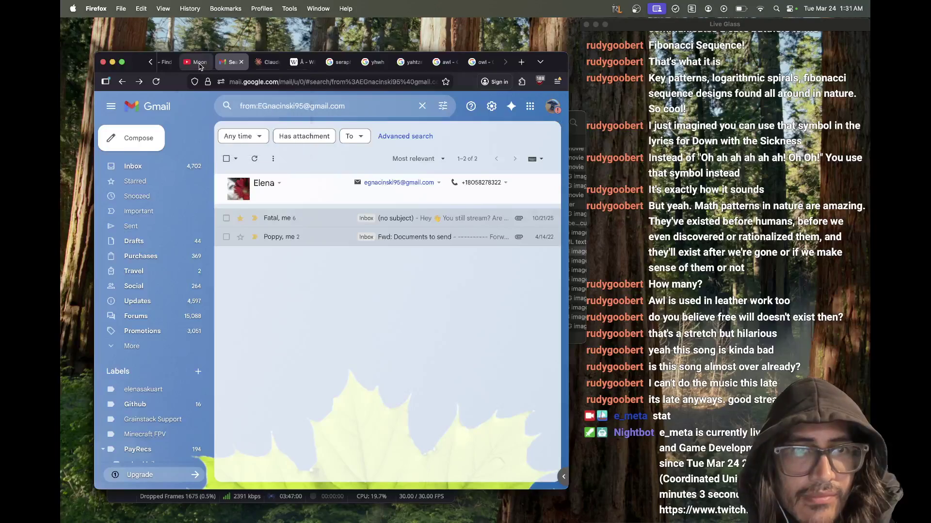
# Check the Moon Man video, view the Nintendo Power Zelda GIF on GIPHY, then return to Excalidraw
pyautogui.click(199, 66)
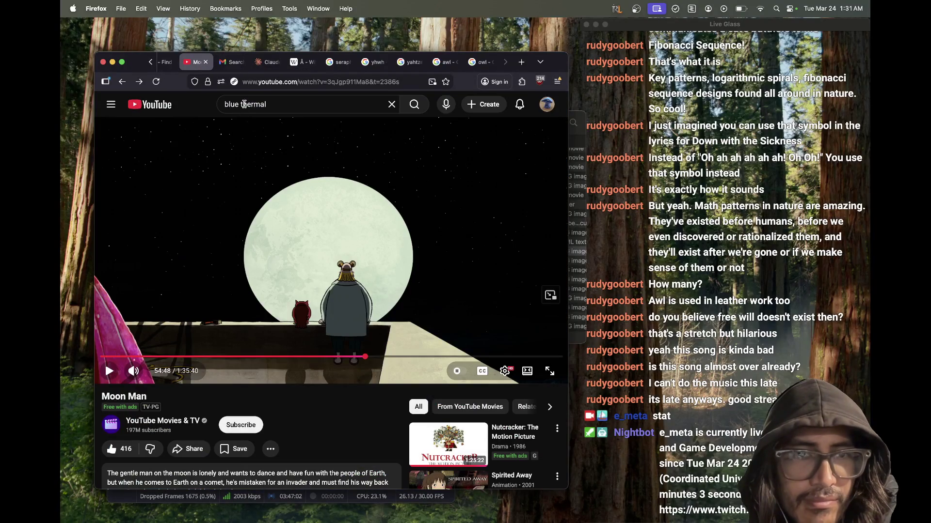
pyautogui.scroll(2, 205, 67)
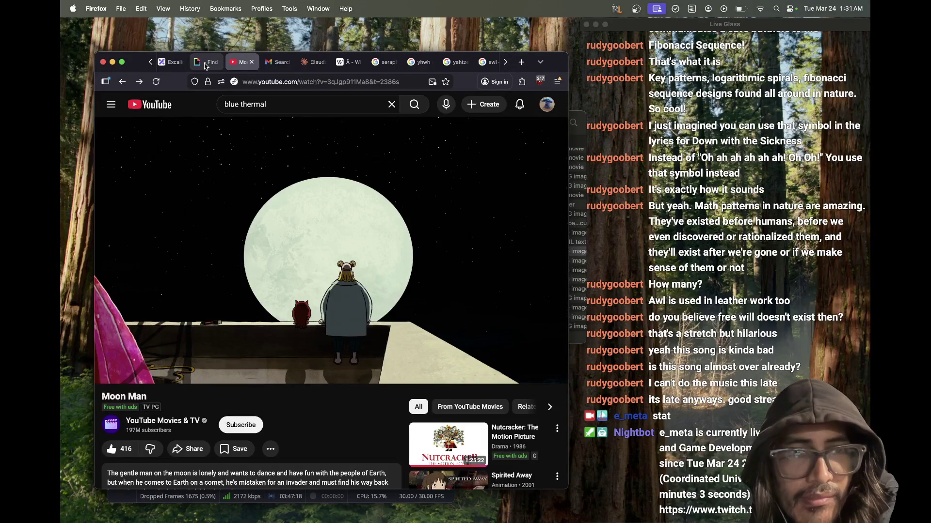
pyautogui.click(199, 65)
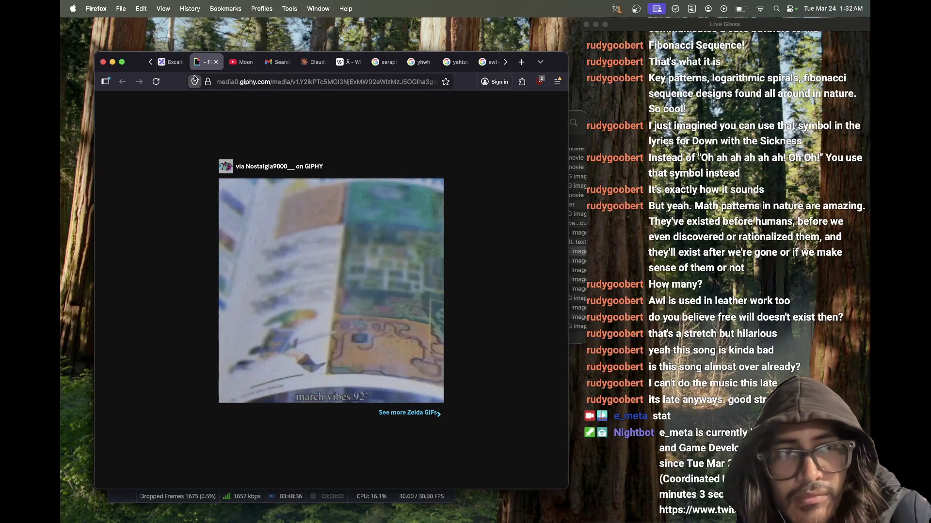
pyautogui.click(176, 65)
# Write the lyric note 'he knows us well … who is this guy?' beside the diamond, then delete it
pyautogui.hscroll(5, 281, 165)
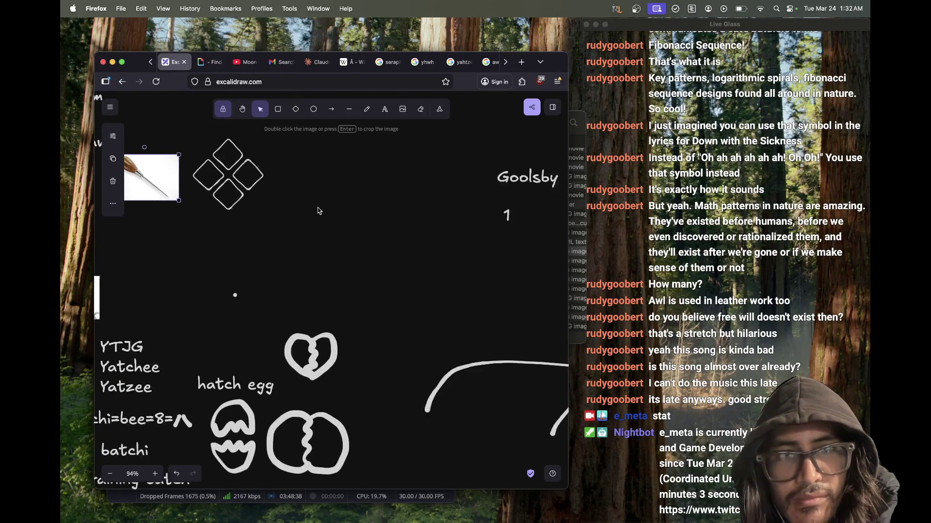
pyautogui.hscroll(-2, 300, 189)
pyautogui.hscroll(2, 319, 211)
pyautogui.hscroll(1, 318, 211)
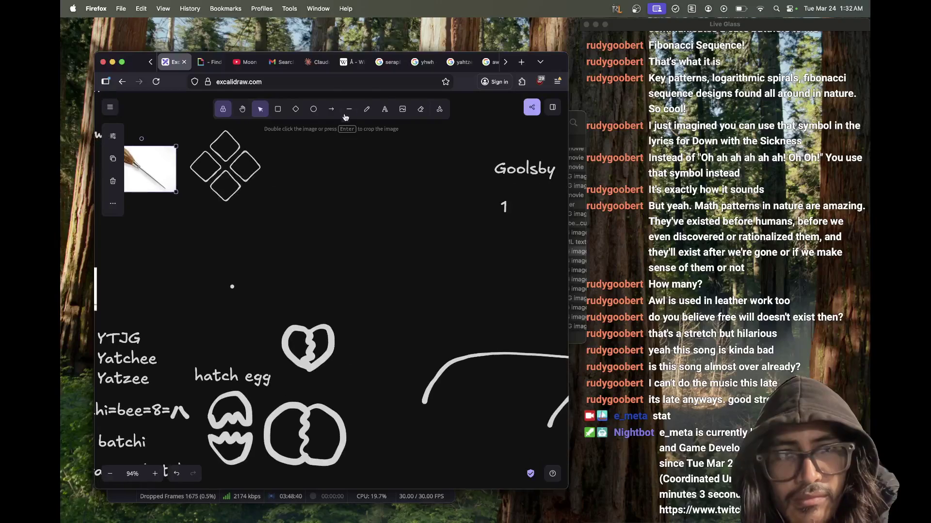
pyautogui.click(385, 109)
pyautogui.click(333, 163)
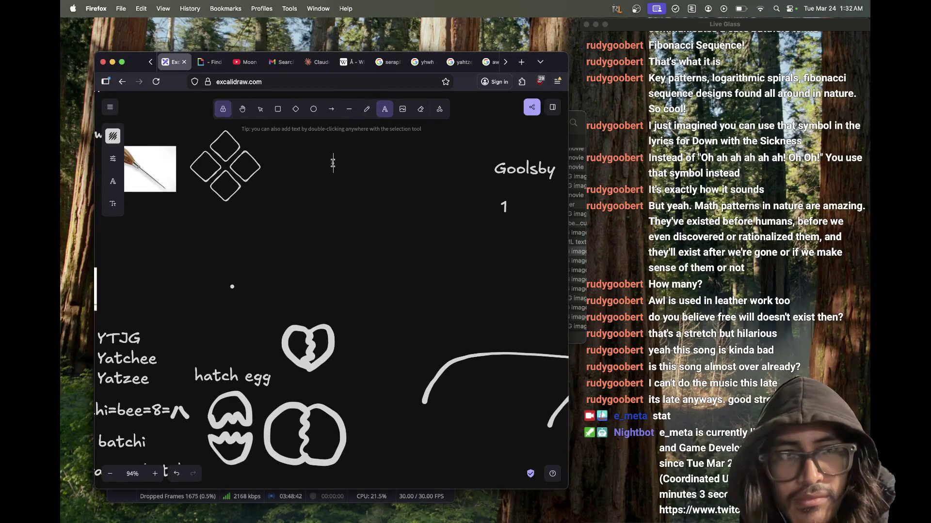
pyautogui.write('he knows ')
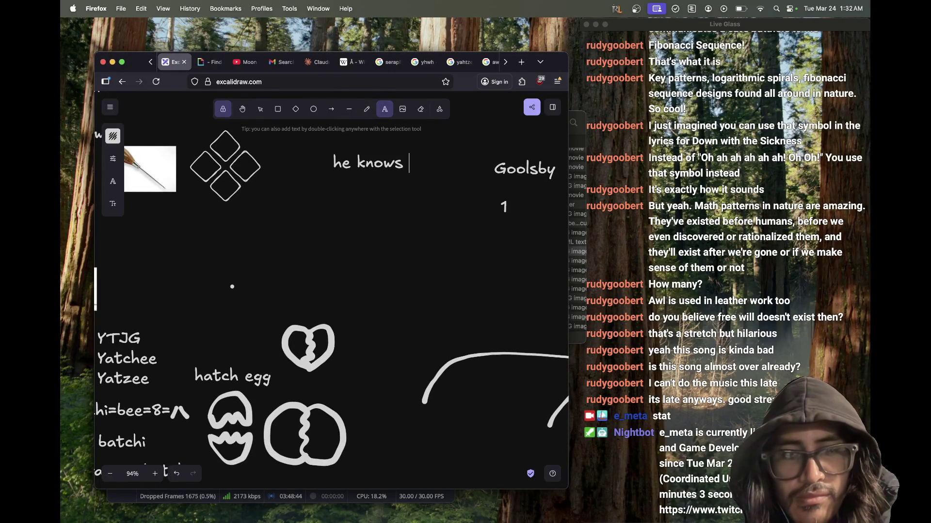
pyautogui.write('us well')
pyautogui.press('Return')
pyautogui.write('he suns the sun ')
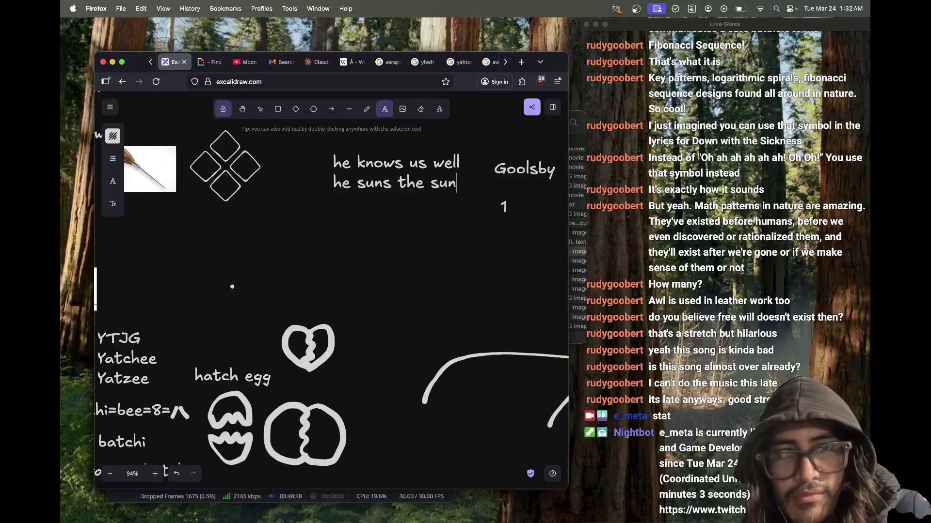
pyautogui.write('goolsby')
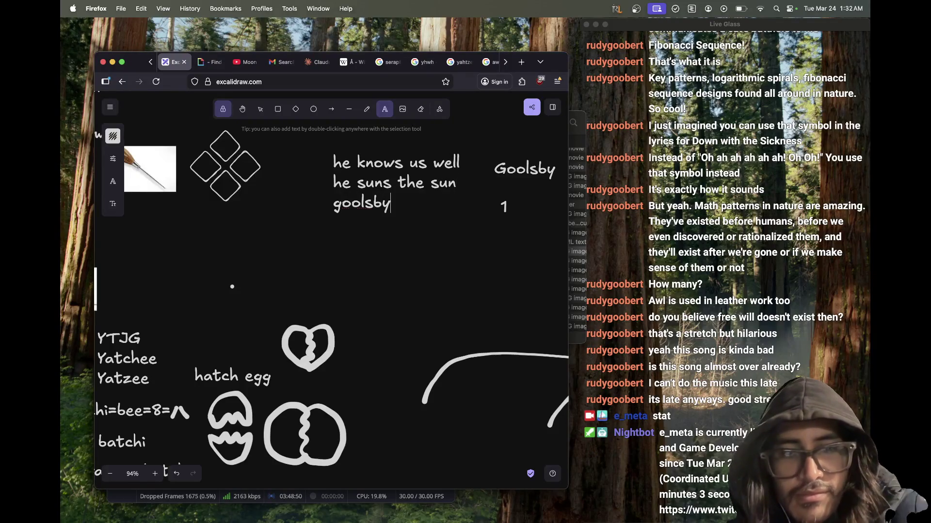
pyautogui.write(' tried ')
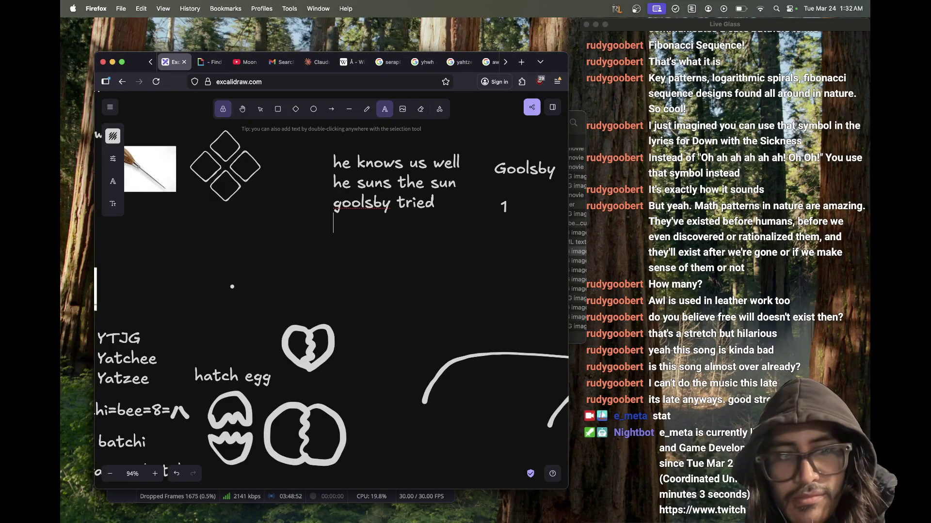
pyautogui.write('who is this guy')
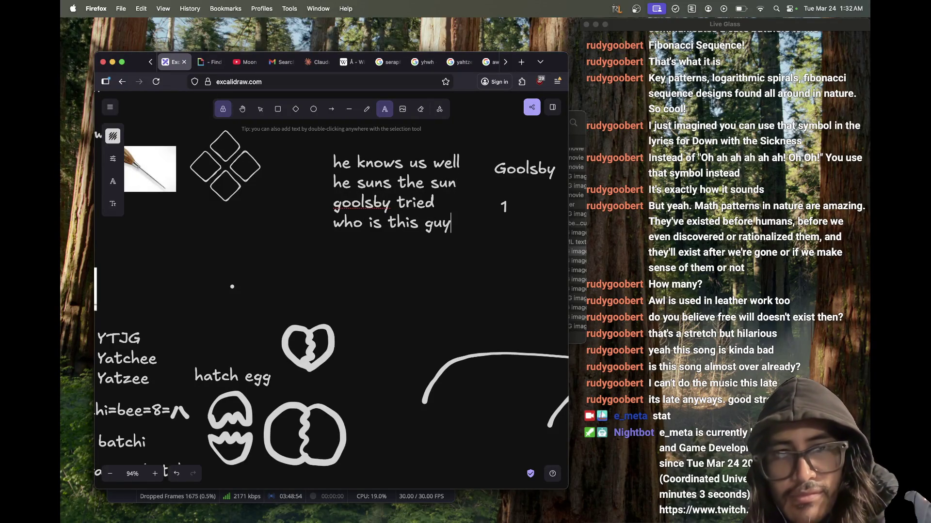
pyautogui.write('?')
pyautogui.press('Return')
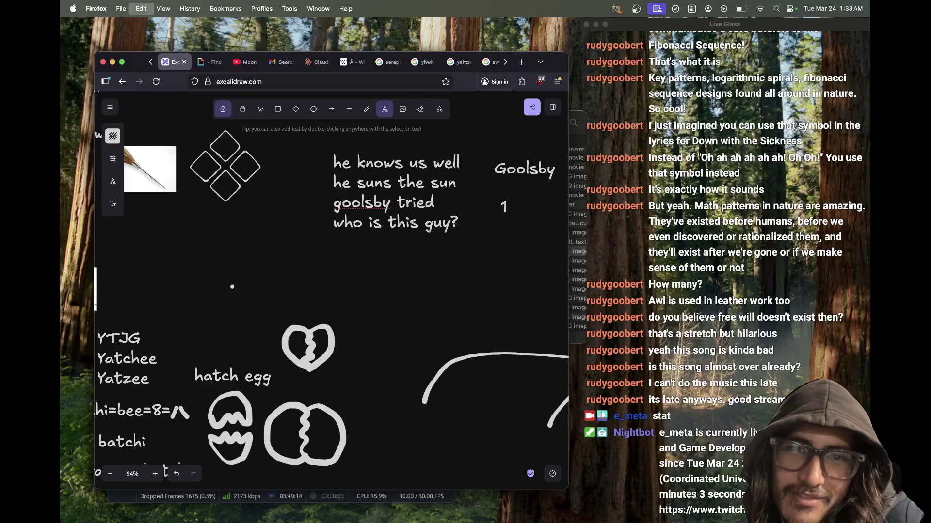
pyautogui.hotkey('ctrl', 'a')
pyautogui.press('BackSpace')
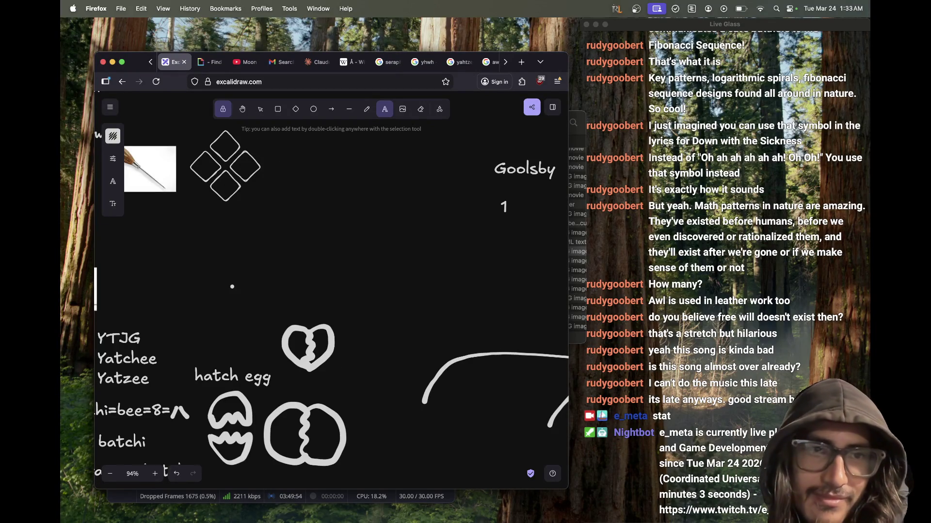
# Add a text note with a person's name and move it down near the YTJG list
pyautogui.hscroll(-10, 331, 290)
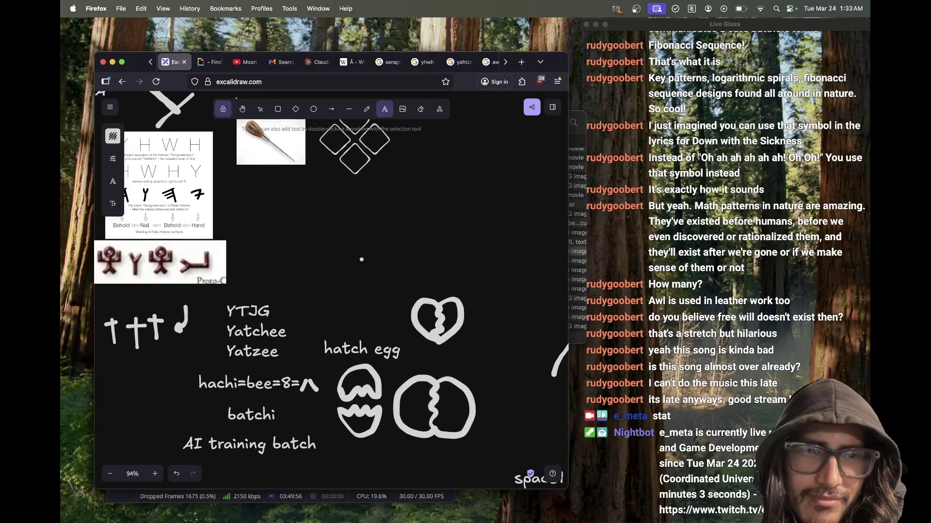
pyautogui.click(463, 136)
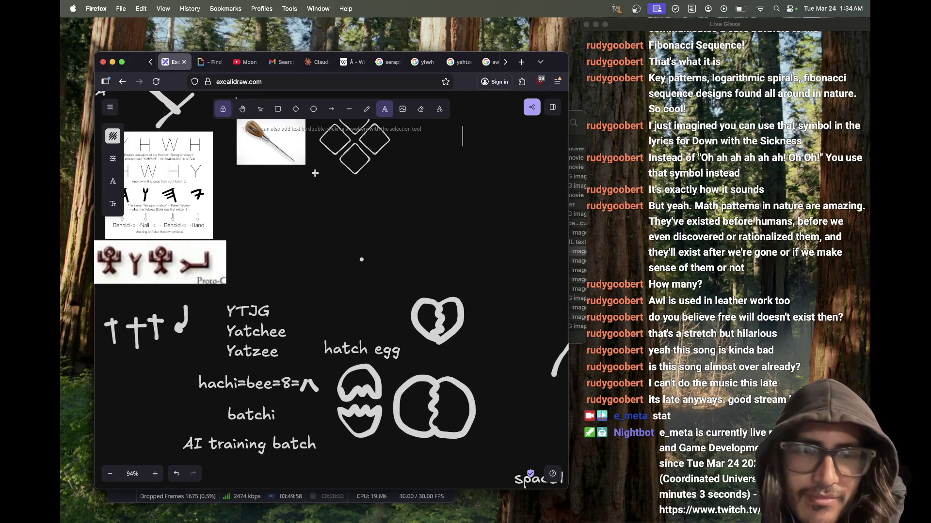
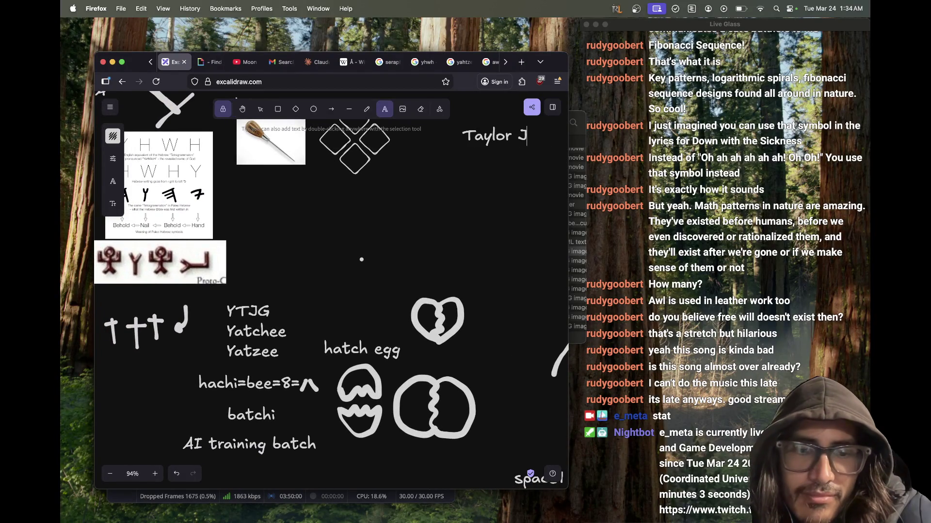
pyautogui.press('Escape')
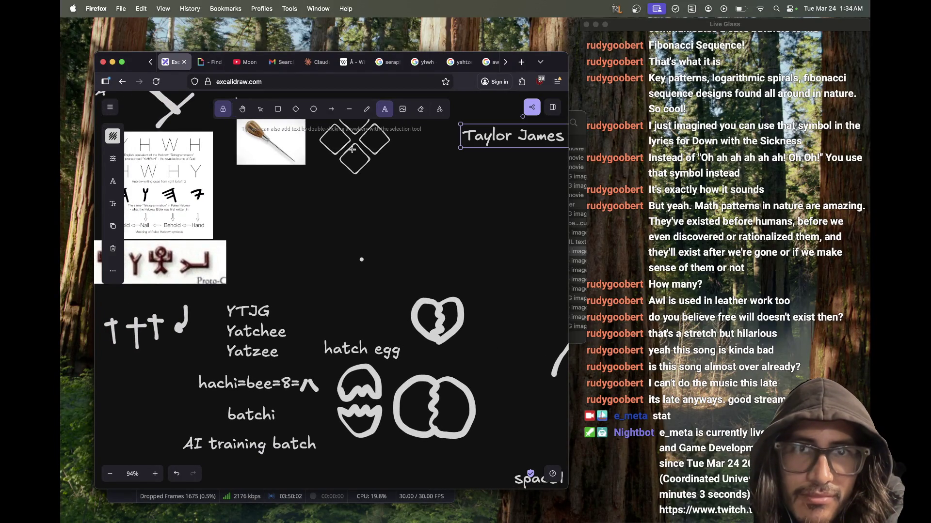
pyautogui.press('v')
pyautogui.moveTo(492, 139); pyautogui.dragTo(275, 289)
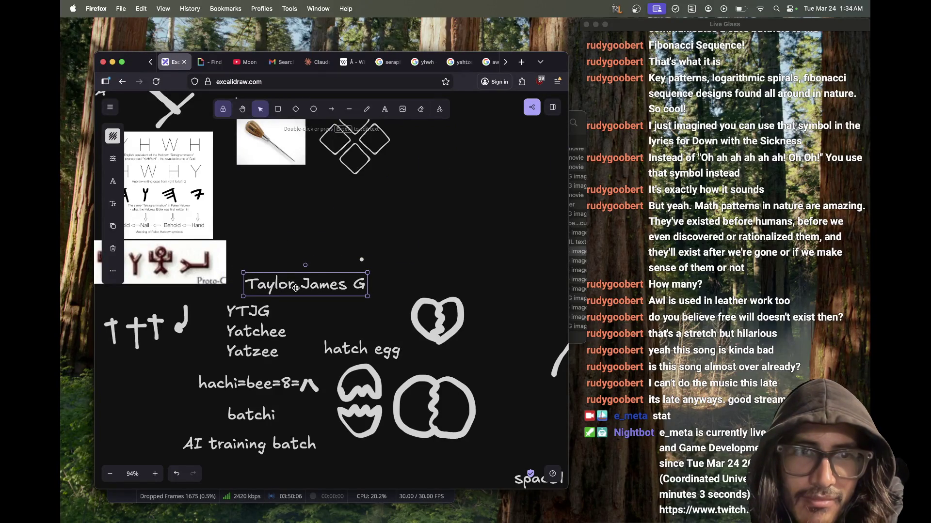
# Spell out the full surname in the name note, then delete the note
pyautogui.doubleClick(276, 289)
pyautogui.press('Right')
pyautogui.press('End')
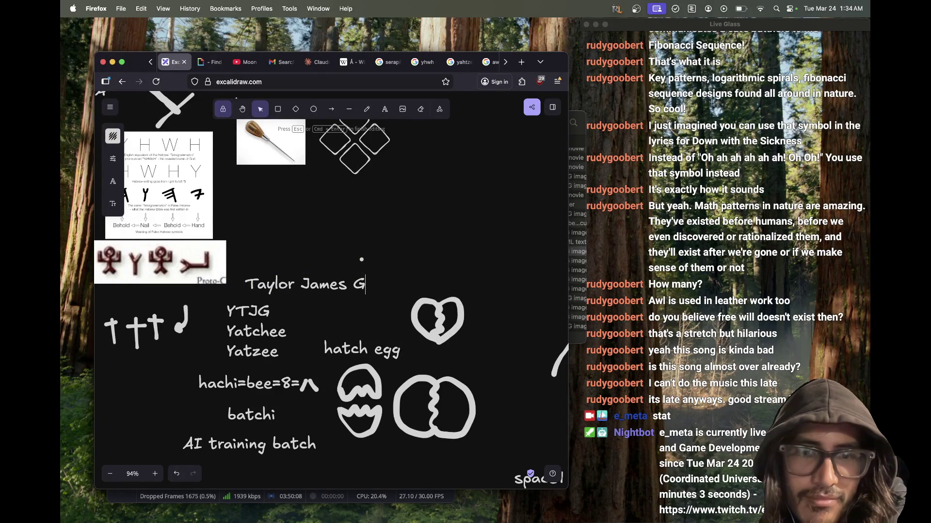
pyautogui.press('Escape')
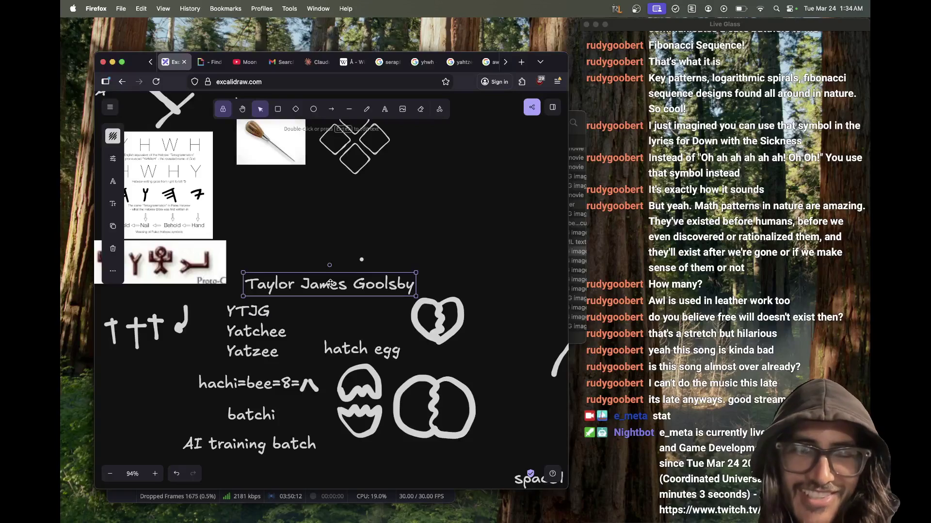
pyautogui.press('Delete')
# Pan around the board and switch to the Moon Man video tab
pyautogui.hscroll(5, 447, 239)
pyautogui.scroll(3, 446, 238)
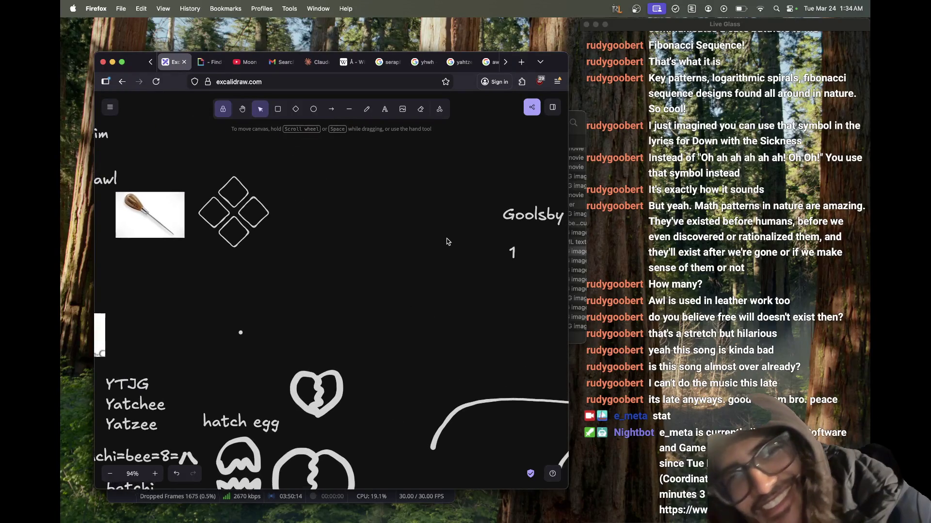
pyautogui.hscroll(-2, 447, 240)
pyautogui.scroll(-2, 446, 241)
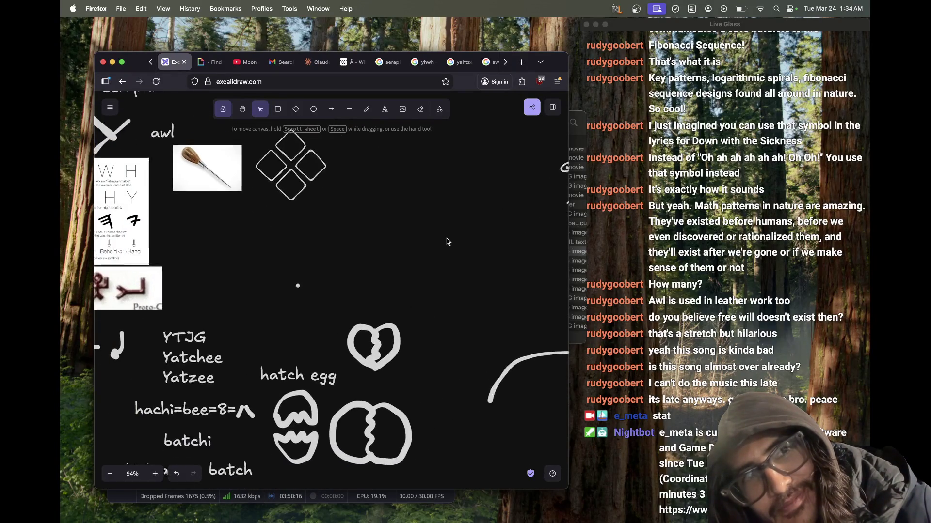
pyautogui.hscroll(-1, 446, 241)
pyautogui.scroll(-1, 446, 241)
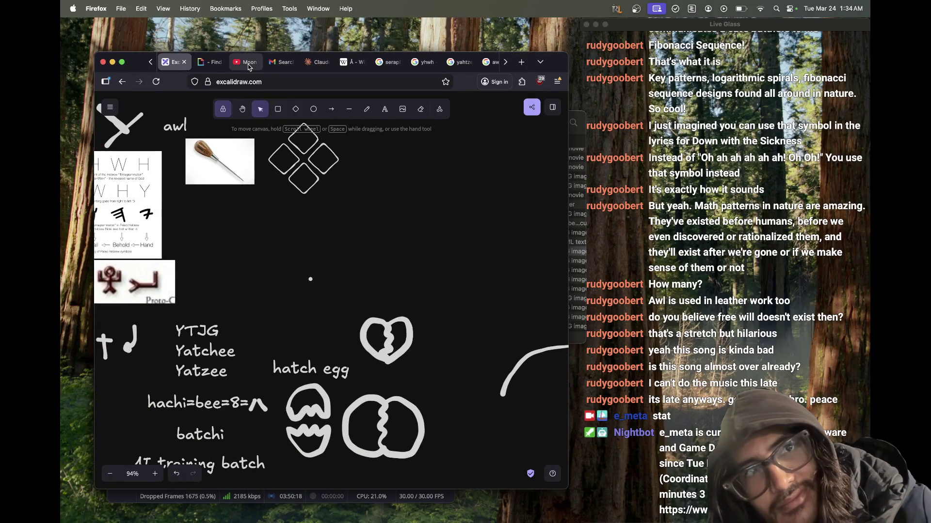
pyautogui.click(249, 63)
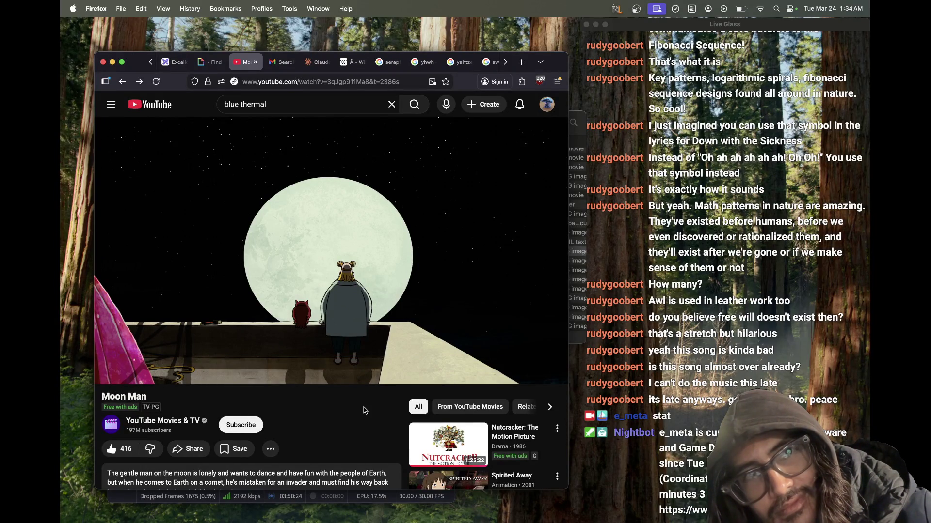
# Back on the whiteboard, add a text note right of the diamonds ending 'tried to raise the sky'
pyautogui.hotkey('ctrl', 'shift', 'Tab')
pyautogui.click(383, 109)
pyautogui.click(383, 206)
pyautogui.write('Goolsby  tried to raise the sky')
# Insert a slash before 'to' so the lyric line reads '… tried / to raise the sky'
pyautogui.press('Escape')
pyautogui.hscroll(3, 449, 194)
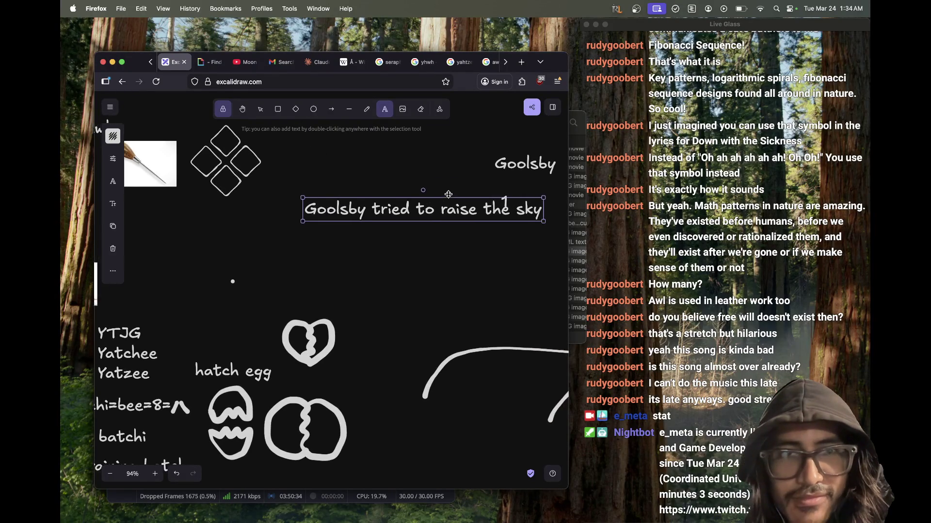
pyautogui.doubleClick(413, 209)
pyautogui.click(412, 210)
pyautogui.write('/')
pyautogui.hscroll(2, 461, 257)
pyautogui.scroll(1, 461, 257)
pyautogui.write('11')
pyautogui.press('BackSpace')
pyautogui.press('BackSpace')
pyautogui.press('Escape')
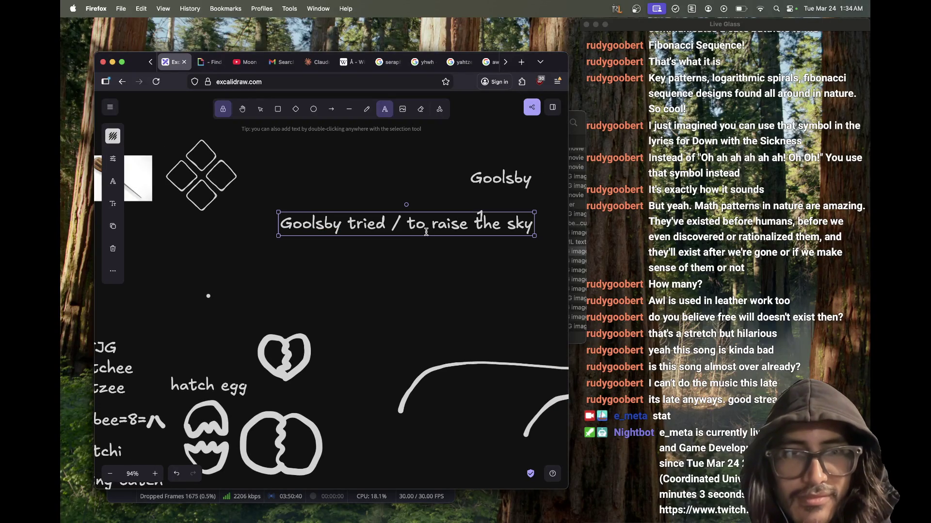
# Add a duplicate second line ending 'who is this guy' and move the block down-left
pyautogui.press('Return')
pyautogui.press('super+a')
pyautogui.press('super+c')
pyautogui.press('Right')
pyautogui.press('Return')
pyautogui.press('super+v')
pyautogui.hotkey('alt', 'shift', 'Left')
pyautogui.hotkey('alt', 'shift', 'Left')
pyautogui.hotkey('alt', 'shift', 'Left')
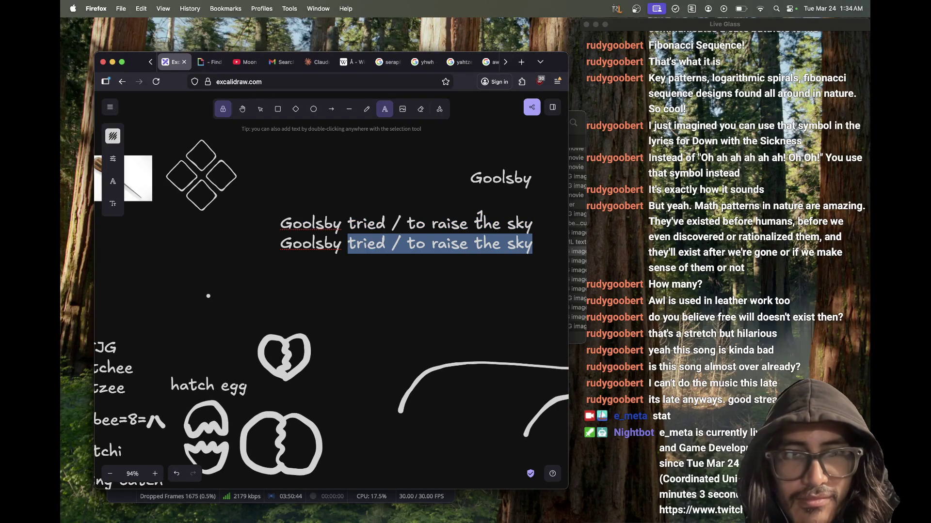
pyautogui.hotkey('alt', 'shift', 'Right')
pyautogui.hotkey('alt', 'shift', 'Right')
pyautogui.hotkey('alt', 'shift', 'Right')
pyautogui.hotkey('alt', 'shift', 'Left')
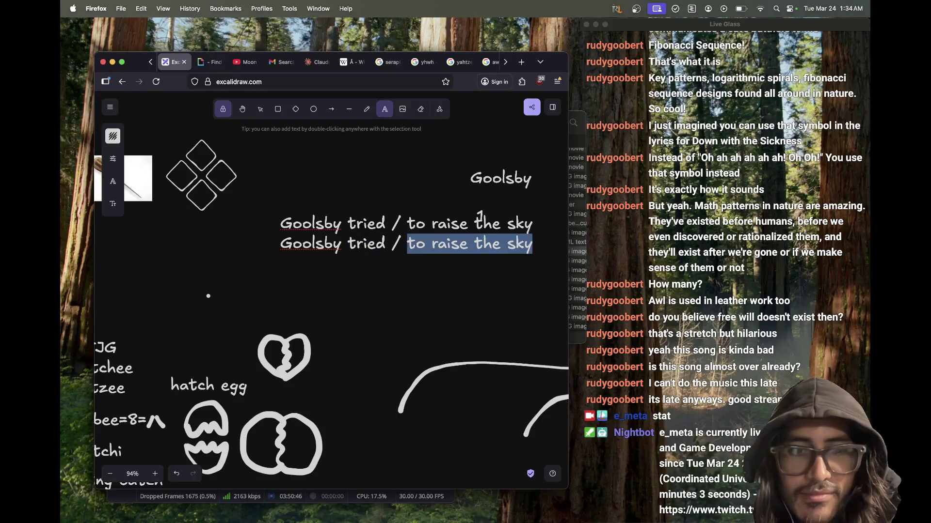
pyautogui.write('who is this guy')
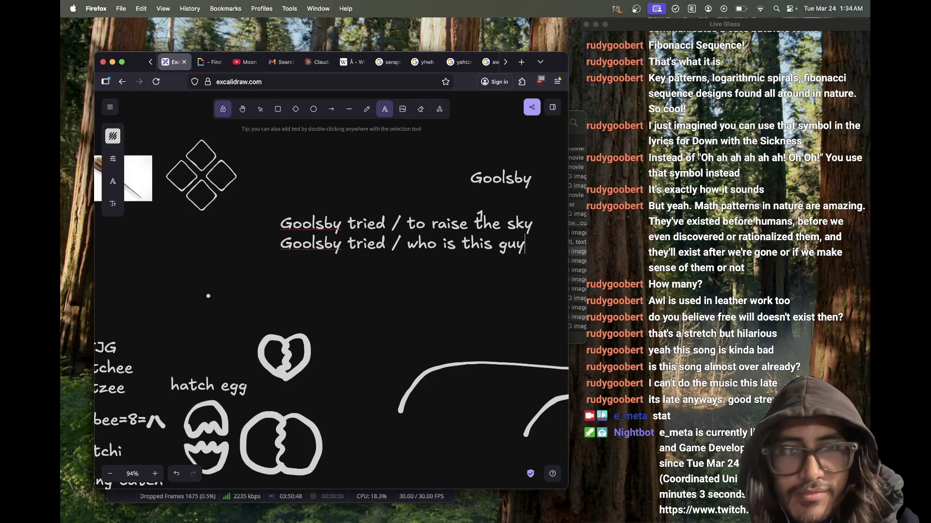
pyautogui.press('Escape')
pyautogui.press('v')
pyautogui.moveTo(416, 234); pyautogui.dragTo(394, 250)
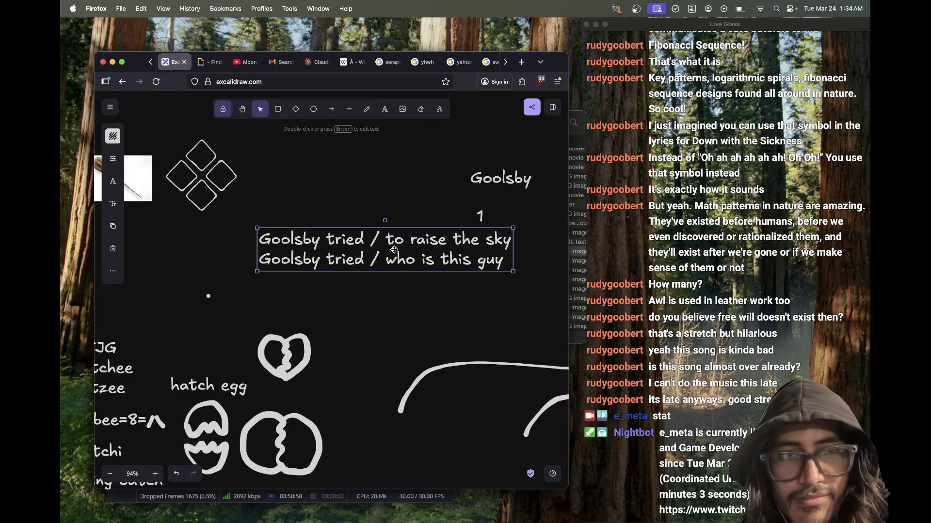
# Add a third line copied from the second, changing 'who is' to 'erase'
pyautogui.doubleClick(395, 260)
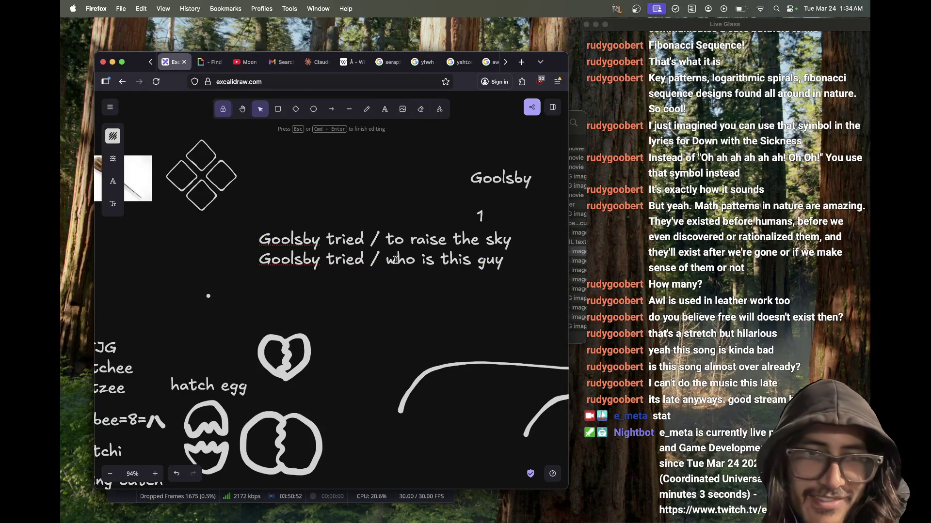
pyautogui.press('super+shift+Left')
pyautogui.press('super+c')
pyautogui.press('Right')
pyautogui.press('Return')
pyautogui.press('super+v')
pyautogui.click(441, 279)
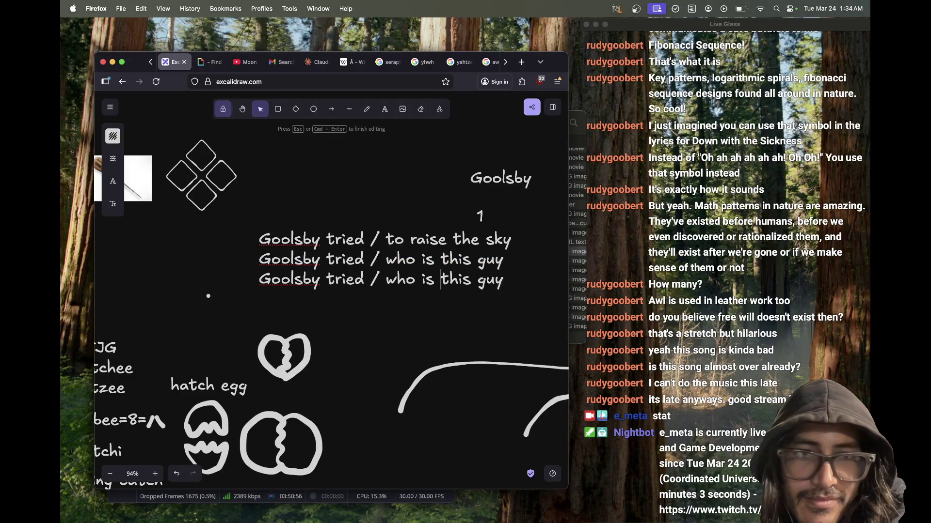
pyautogui.hotkey('alt', 'shift', 'Left')
pyautogui.hotkey('alt', 'shift', 'Left')
pyautogui.write('erase')
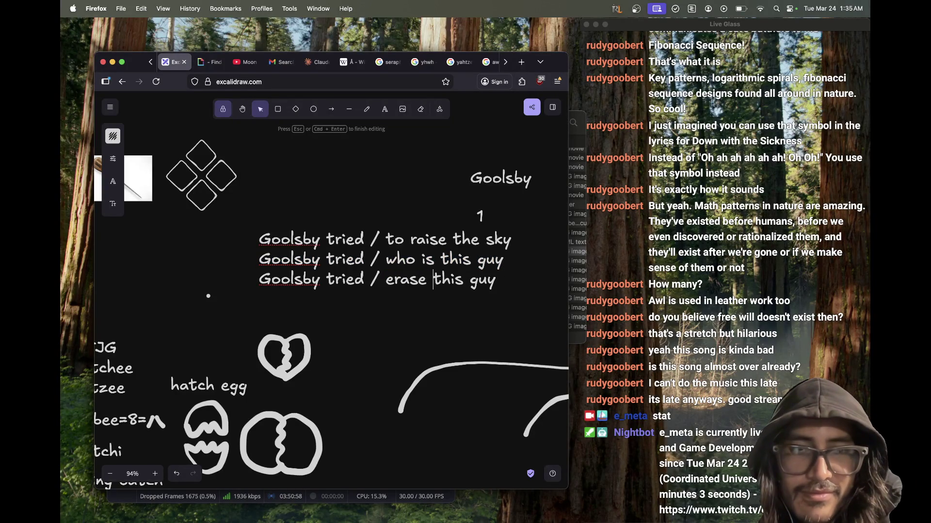
# Add a fourth copy of the 'erase this guy' line and trim 'tried' to 'tri'
pyautogui.press('super+Right')
pyautogui.press('super+shift+Left')
pyautogui.press('Right')
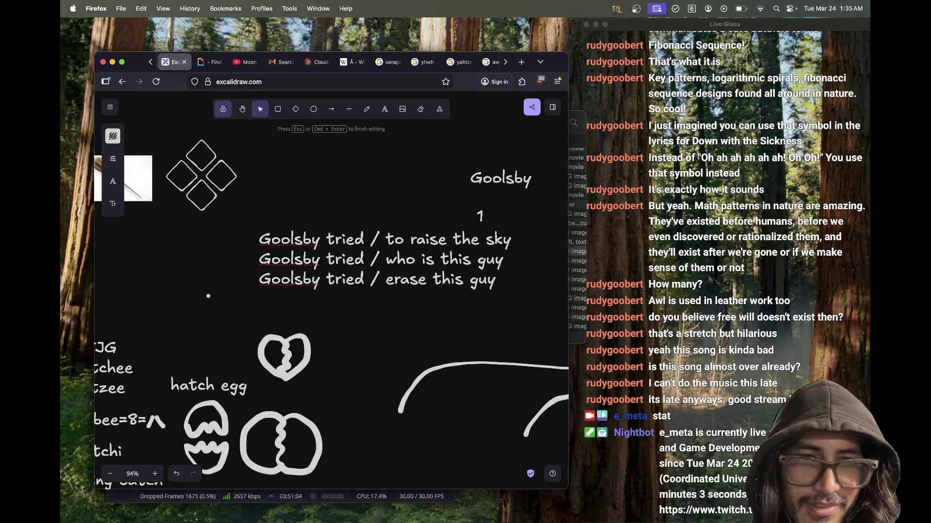
pyautogui.press('Return')
pyautogui.press('super+v')
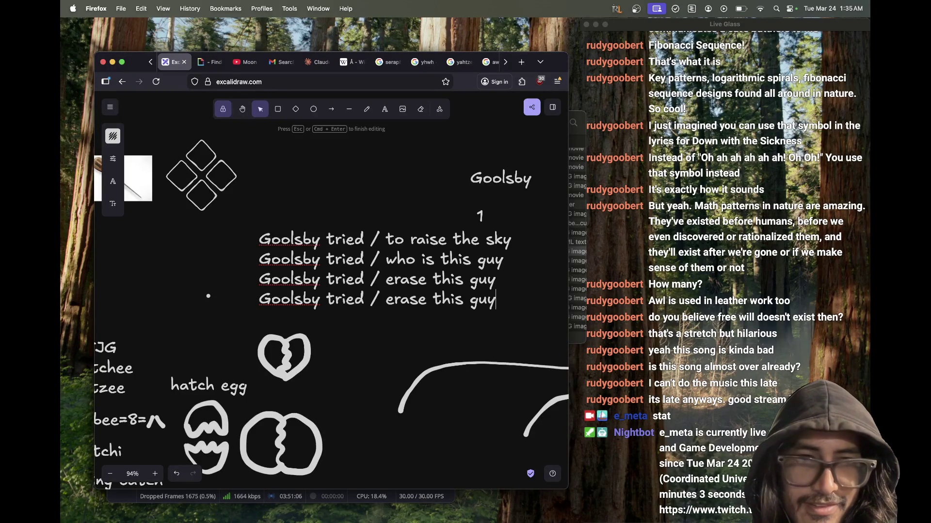
pyautogui.click(365, 299)
pyautogui.press('BackSpace')
pyautogui.press('BackSpace')
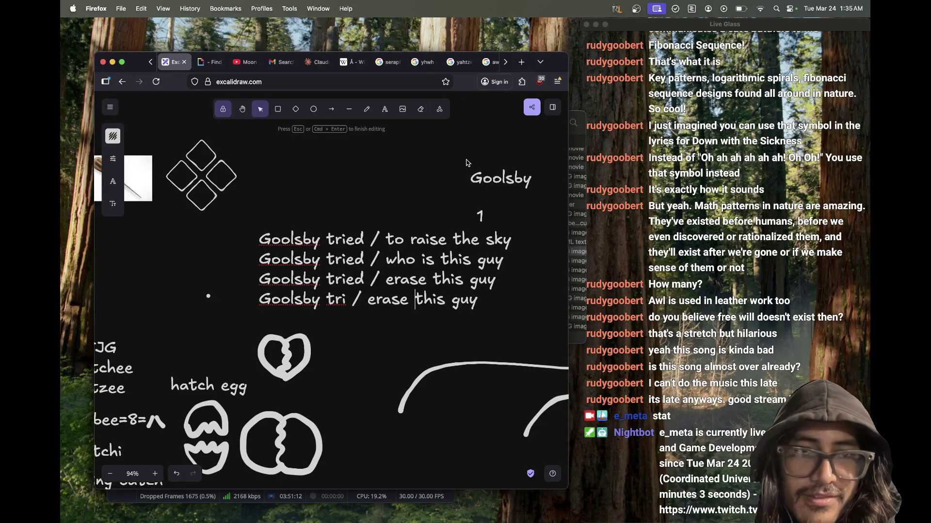
# Search the web for 'german three' in a new tab, then close it
pyautogui.click(521, 62)
pyautogui.write('german three')
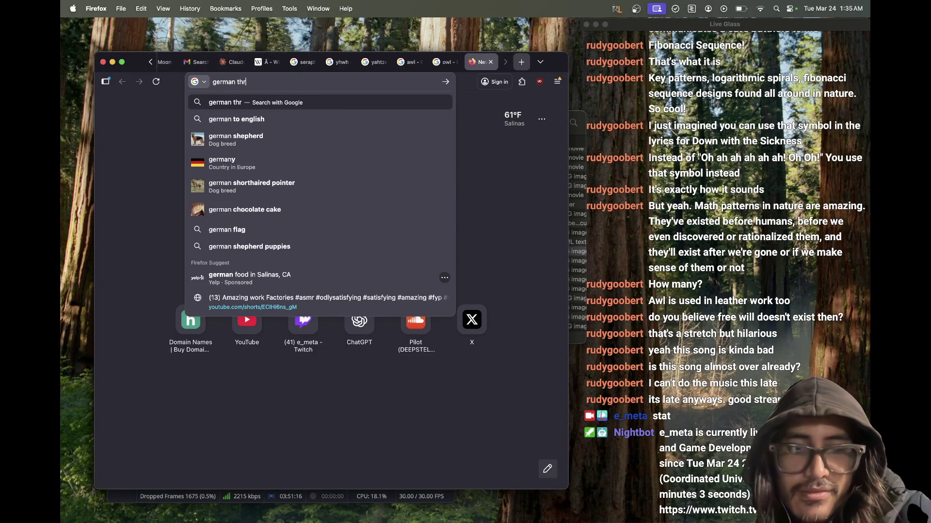
pyautogui.press('Return')
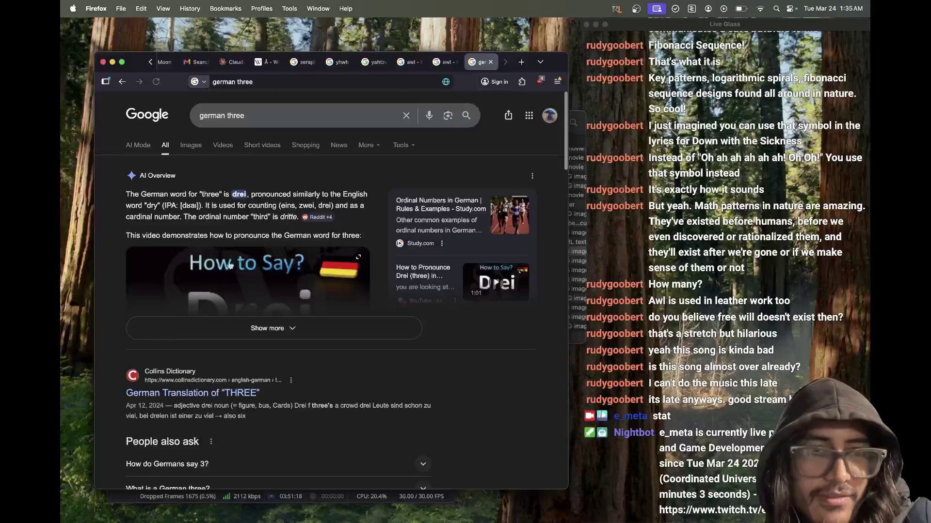
pyautogui.press('super+w')
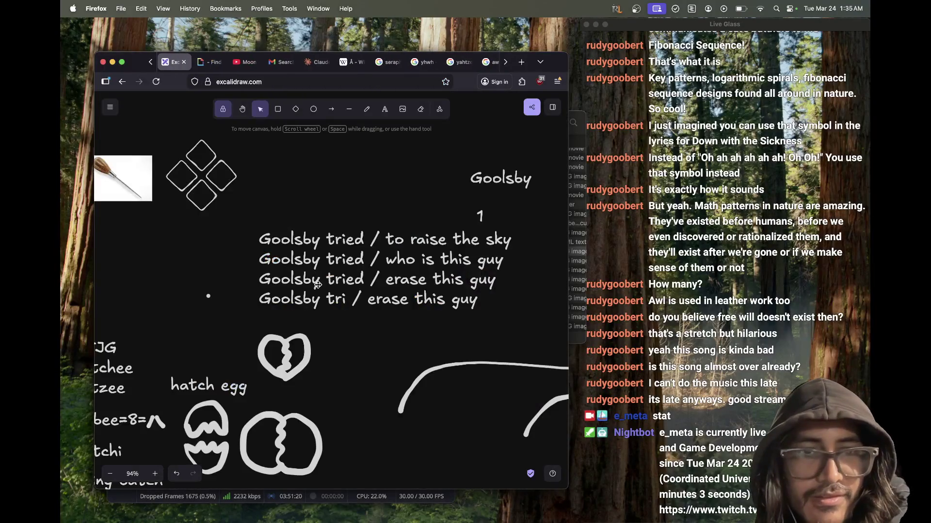
# Rewrite the last lyric line so it ends '3 / ???'
pyautogui.doubleClick(328, 293)
pyautogui.press('Right')
pyautogui.press('super+Left')
pyautogui.hotkey('alt', 'Right')
pyautogui.hotkey('alt', 'shift', 'Right')
pyautogui.write('dr')
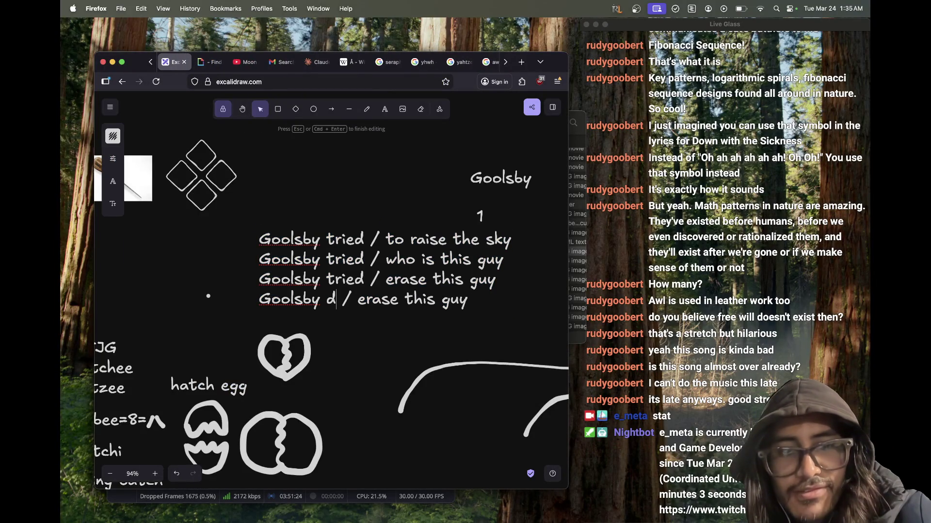
pyautogui.press('super+z')
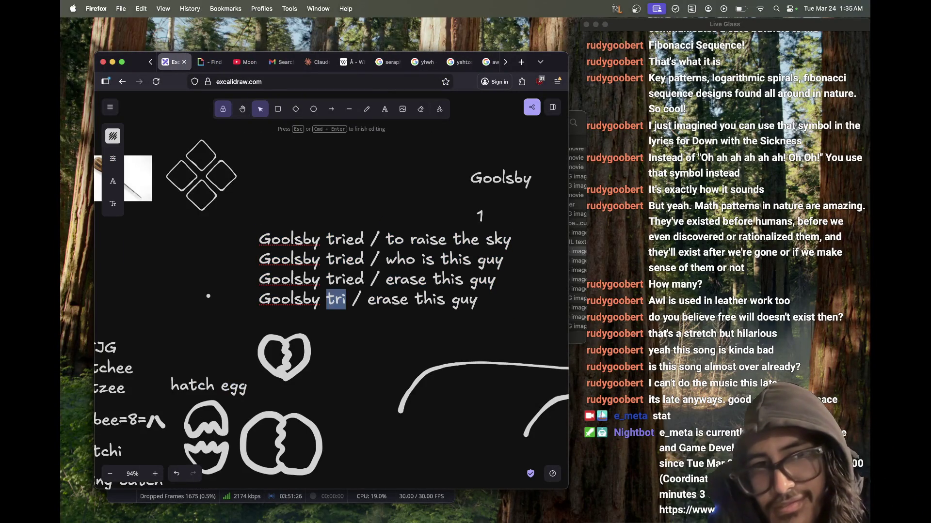
pyautogui.write('3')
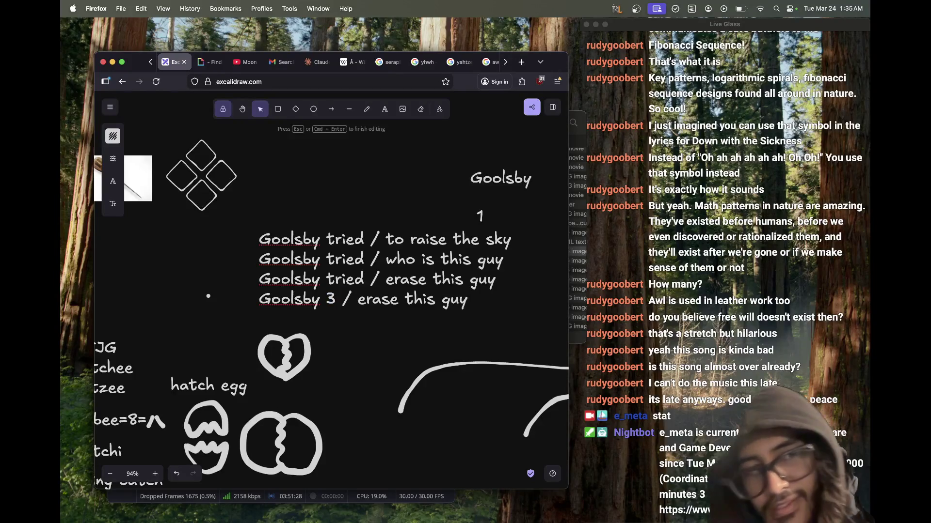
pyautogui.hotkey('shift', 'alt', 'Left')
pyautogui.hotkey('shift', 'alt', 'Left')
pyautogui.hotkey('shift', 'alt', 'Left')
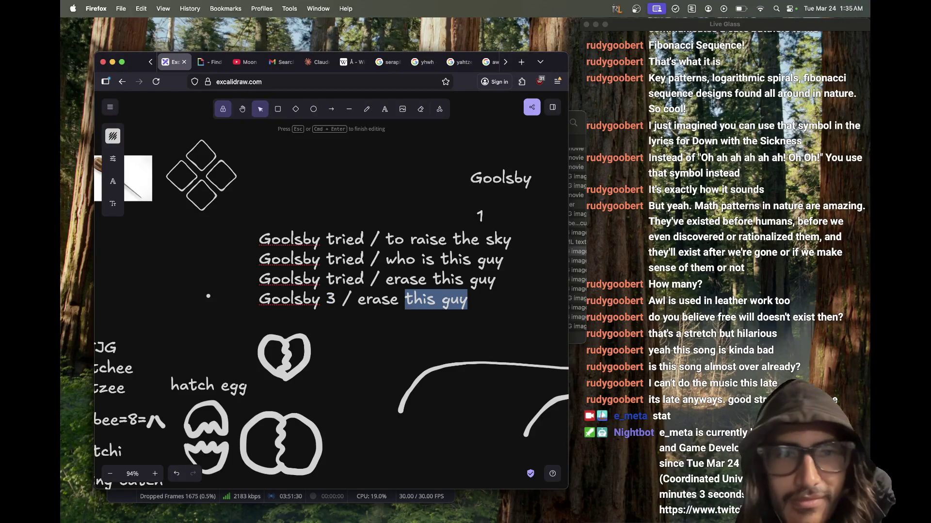
pyautogui.press('BackSpace')
pyautogui.write('???')
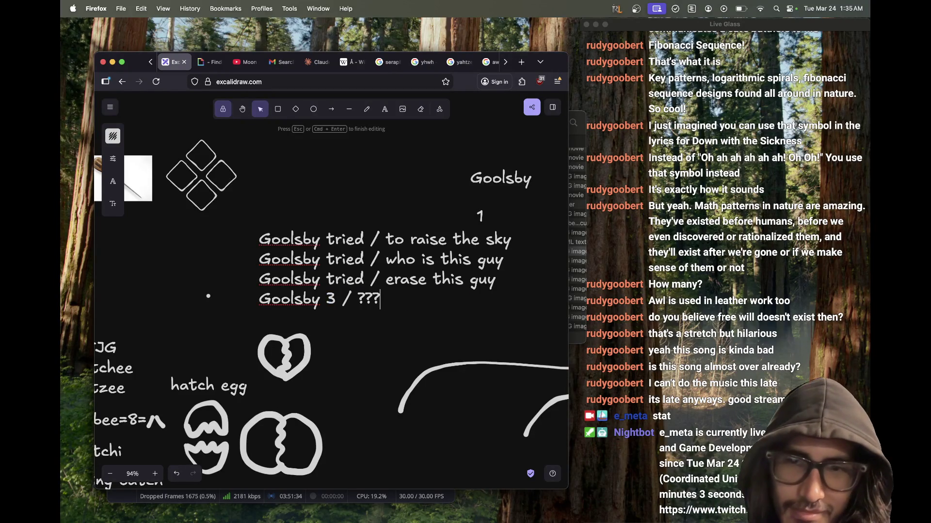
pyautogui.press('Escape')
# Select the whole four-line lyric block and delete it from the board
pyautogui.doubleClick(347, 275)
pyautogui.press('Escape')
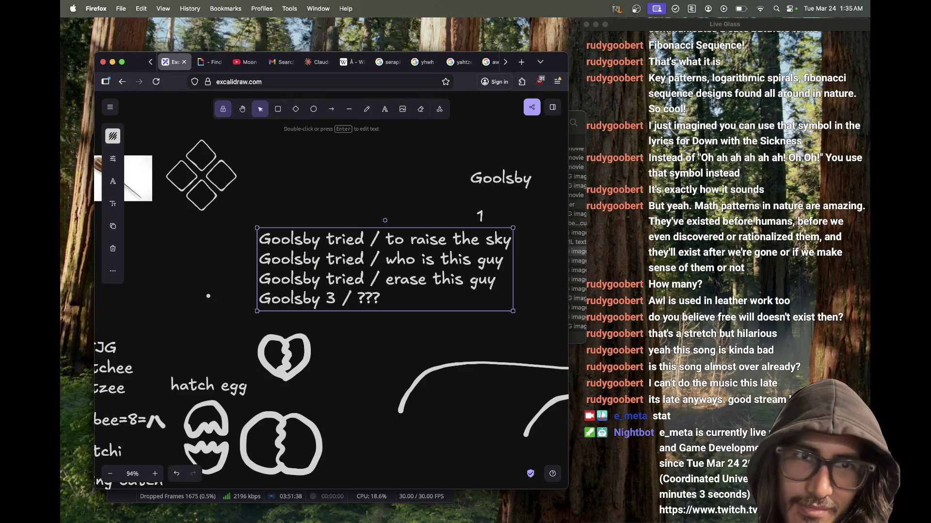
pyautogui.press('Delete')
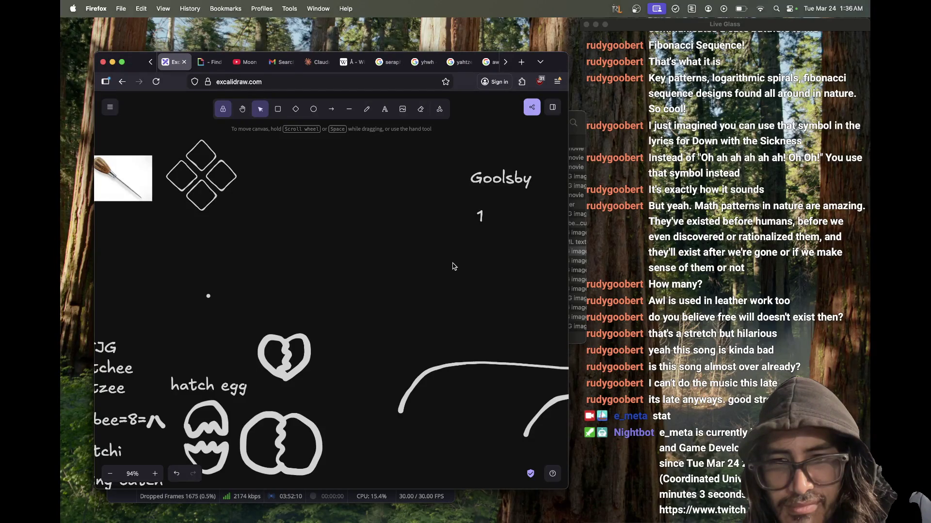
# Scroll and zoom the canvas out from 94% to 25% to see the entire board
pyautogui.hscroll(-5, 452, 266)
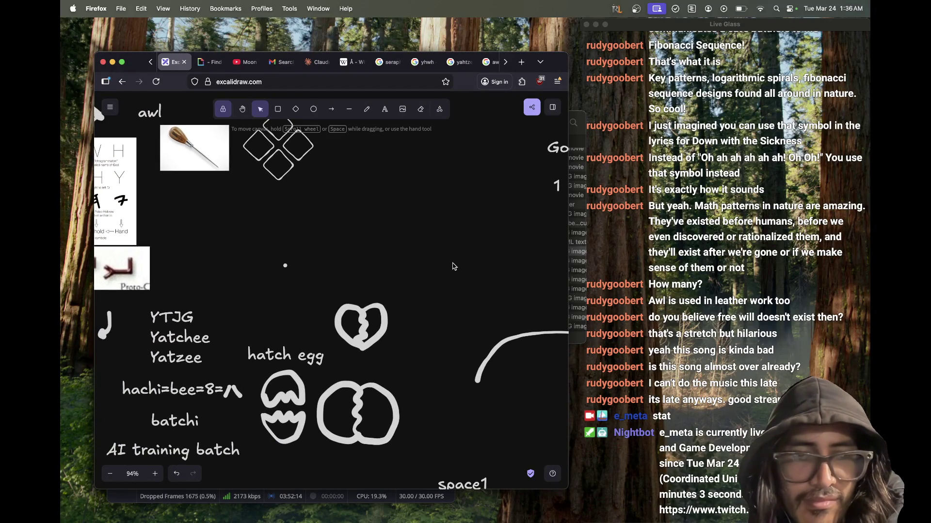
pyautogui.hscroll(1, 452, 266)
pyautogui.scroll(-4, 452, 266)
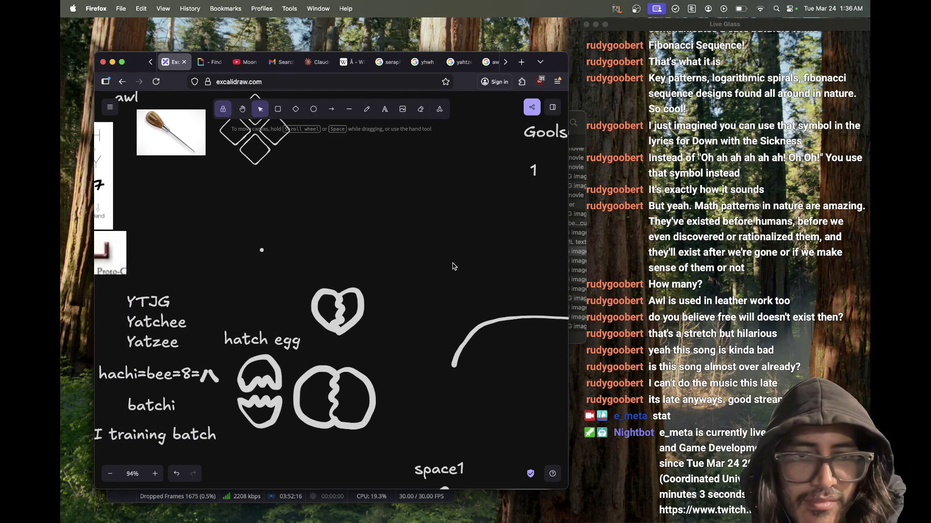
pyautogui.scroll(3, 453, 266)
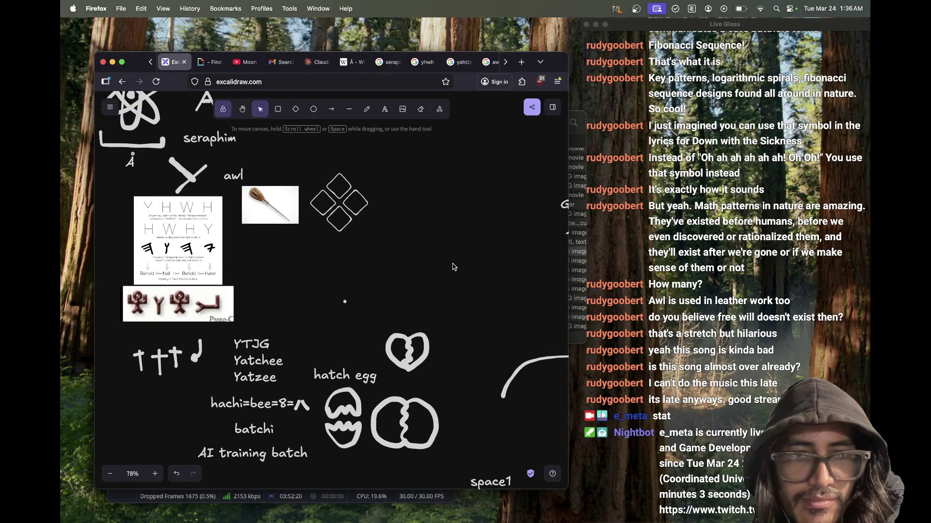
pyautogui.scroll(-5, 453, 266)
pyautogui.hscroll(5, 453, 267)
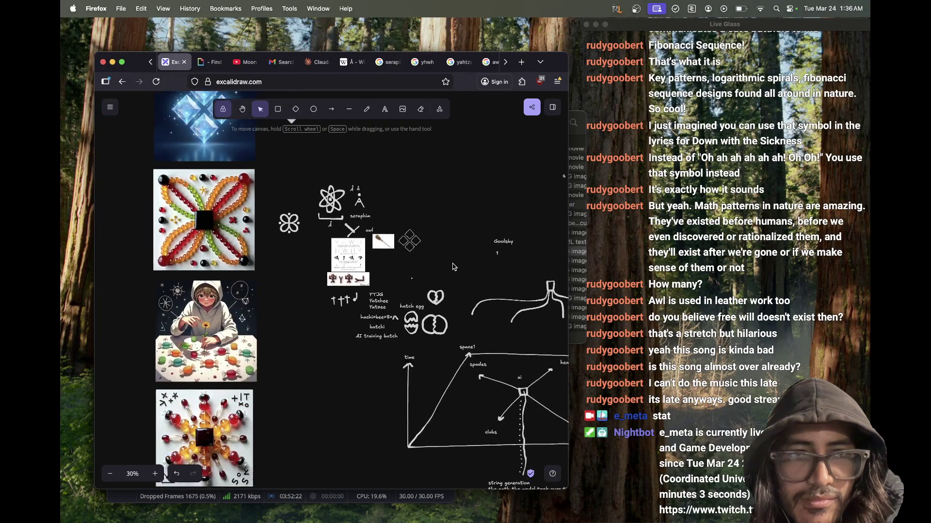
pyautogui.scroll(-5, 453, 267)
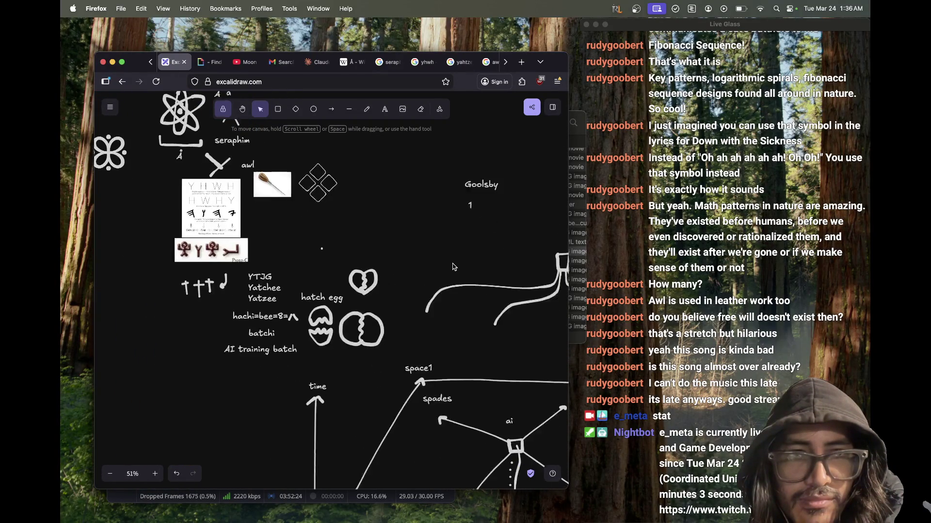
pyautogui.scroll(-3, 453, 266)
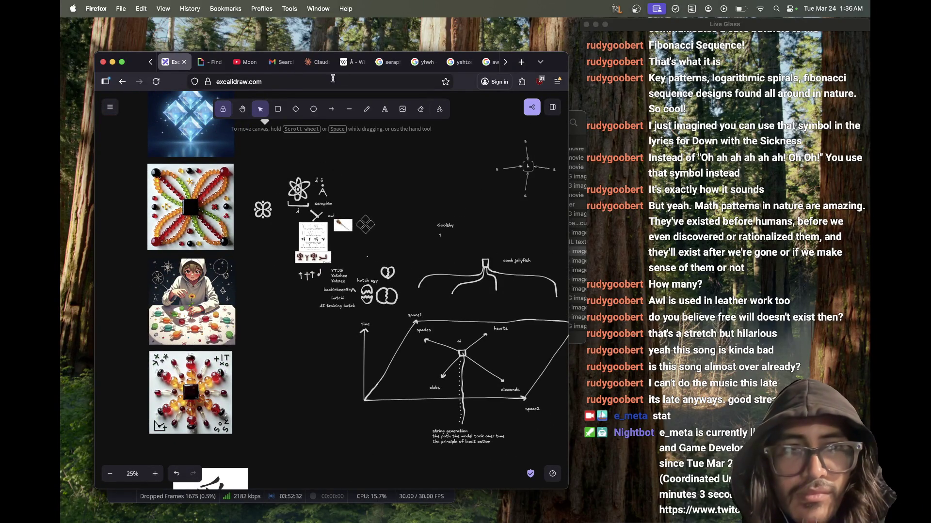
pyautogui.scroll(1, 221, 65)
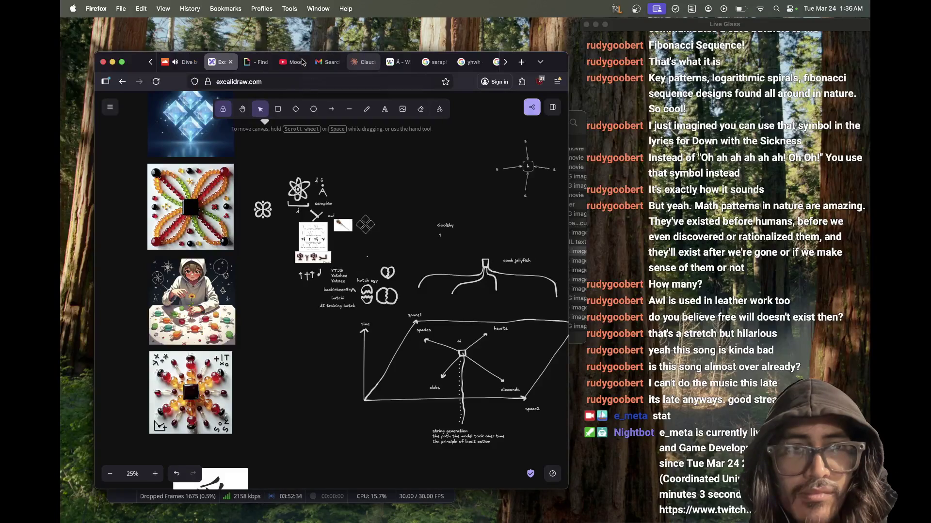
pyautogui.scroll(3, 221, 65)
# On SoundCloud's Likes page, play the storytellers 'Premiere: A2. PRT Stac…' track
pyautogui.click(328, 62)
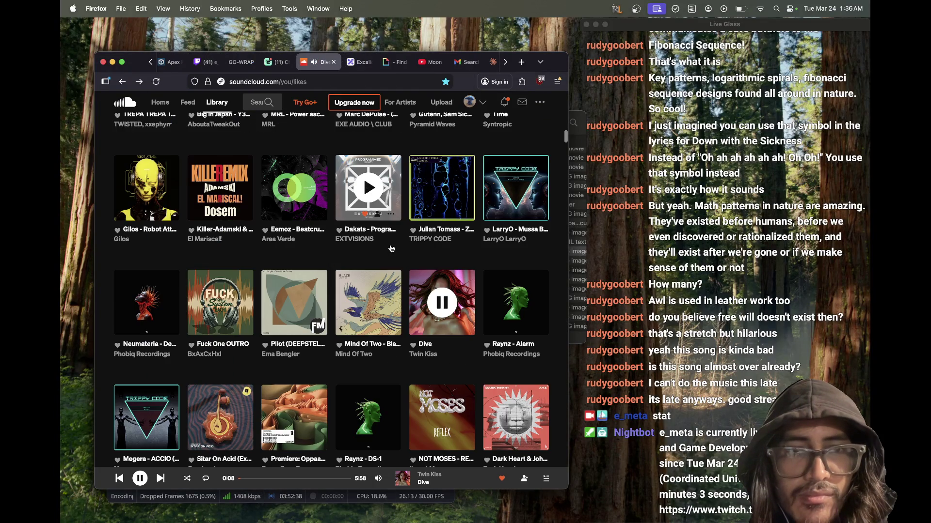
pyautogui.scroll(-5, 219, 267)
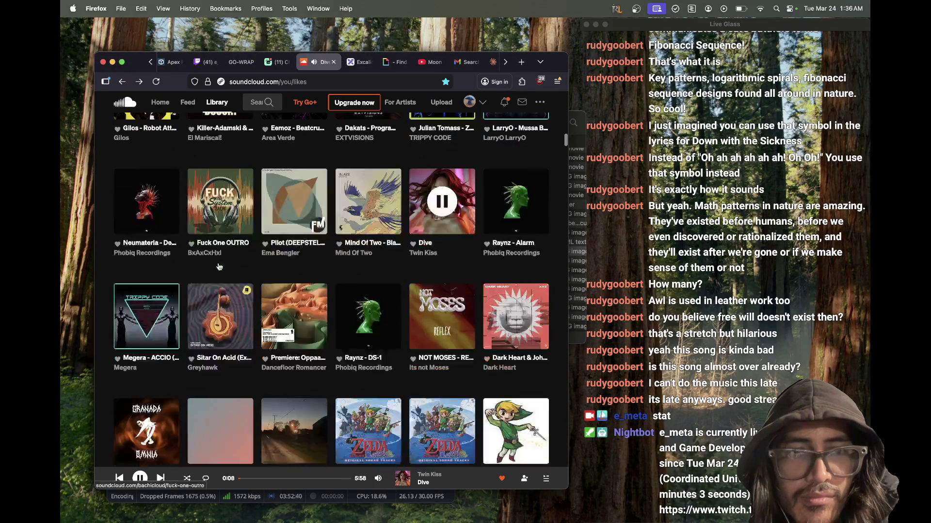
pyautogui.scroll(-15, 219, 267)
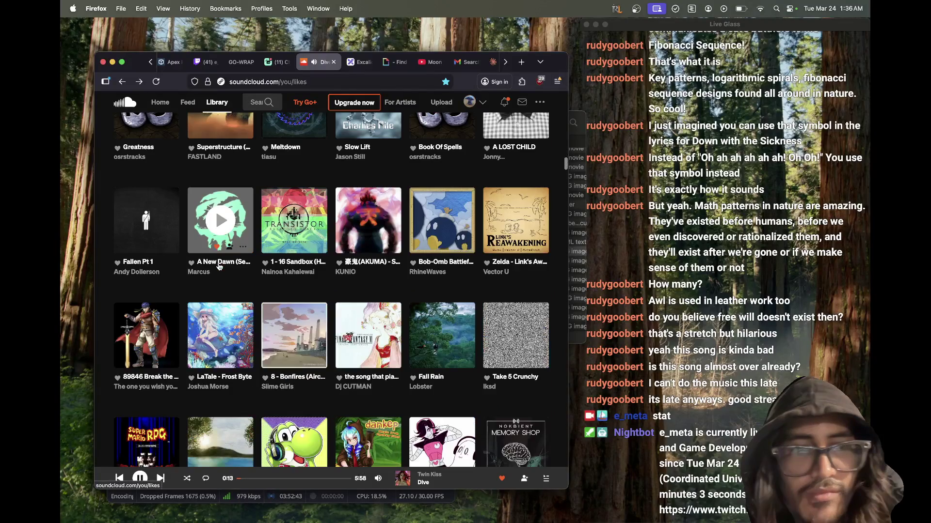
pyautogui.scroll(-12, 219, 267)
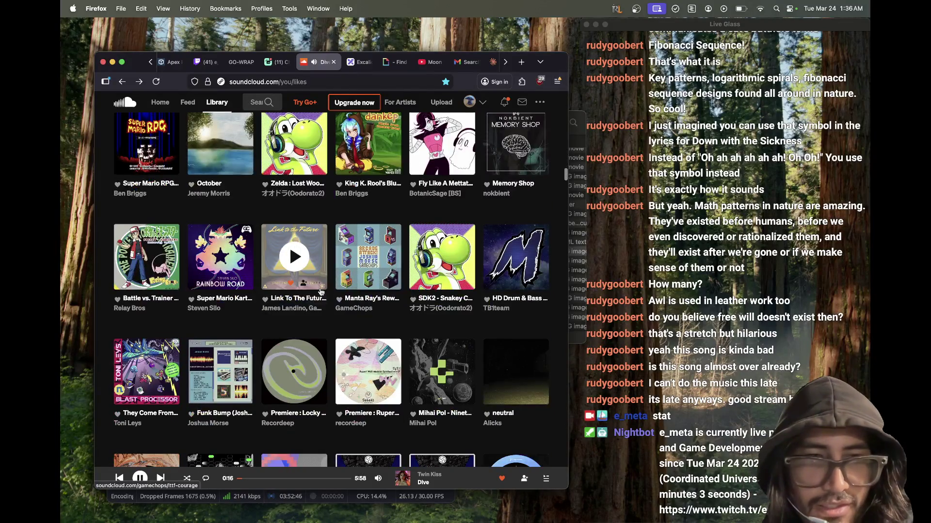
pyautogui.scroll(-13, 320, 291)
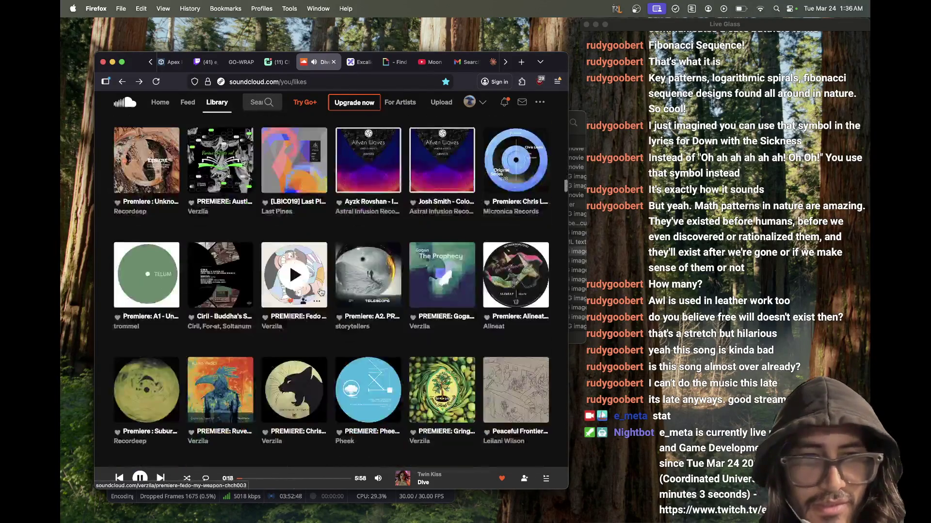
pyautogui.scroll(4, 367, 391)
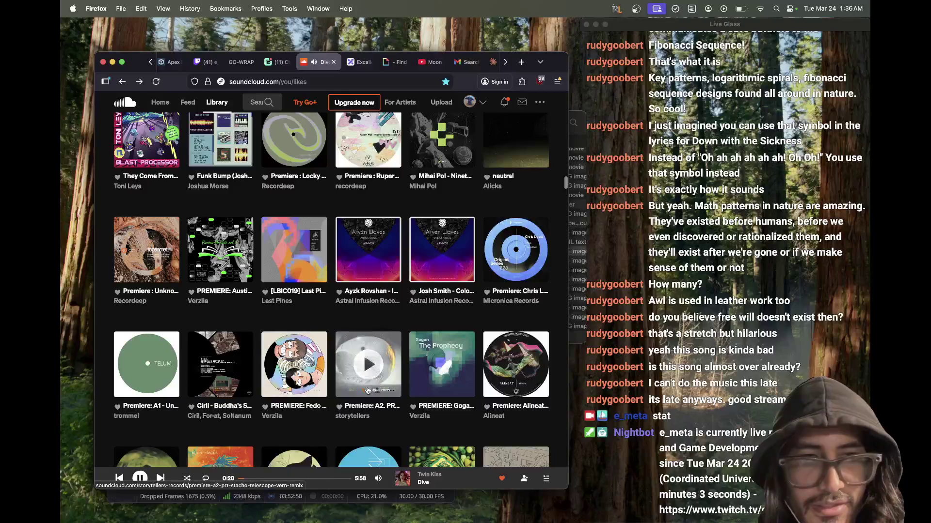
pyautogui.click(369, 383)
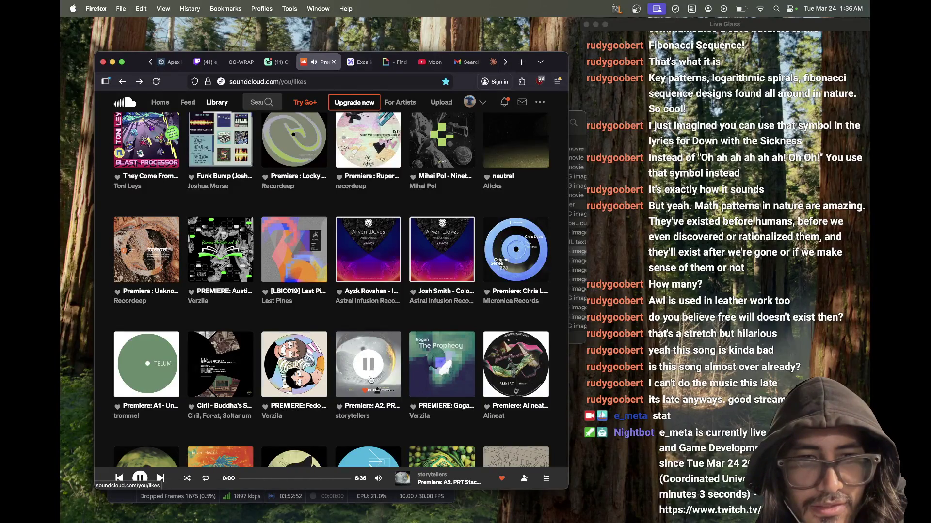
# Browse up and down the liked tracks grid while the premiere plays
pyautogui.scroll(2, 371, 341)
pyautogui.scroll(10, 372, 341)
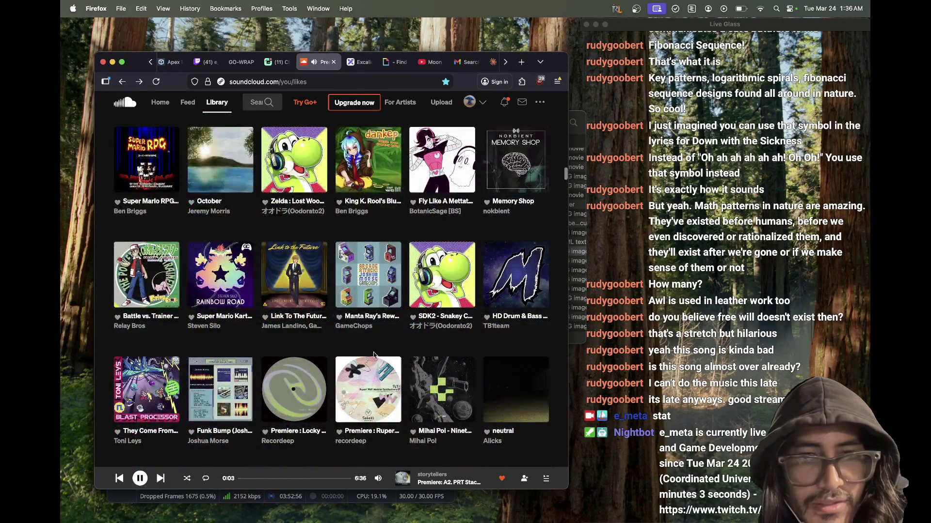
pyautogui.scroll(1, 360, 354)
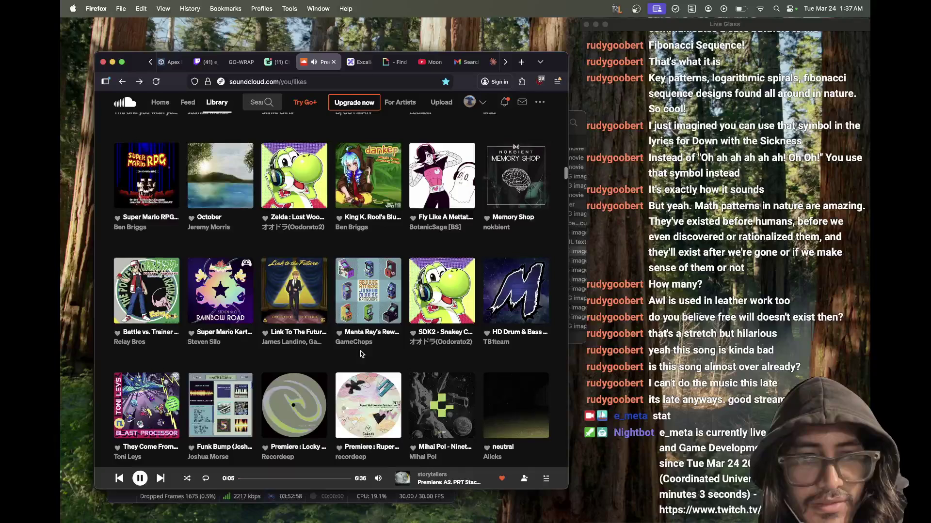
pyautogui.scroll(5, 361, 355)
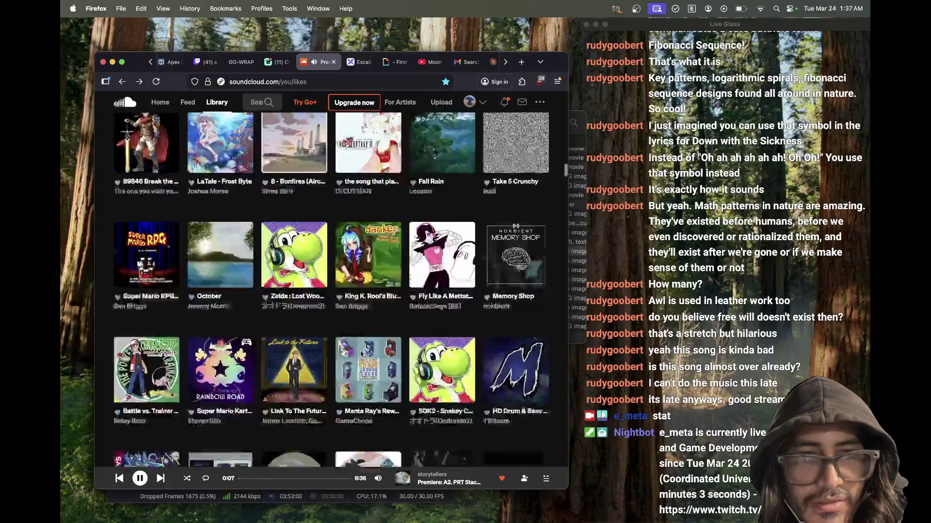
pyautogui.scroll(-2, 361, 355)
pyautogui.scroll(6, 360, 354)
pyautogui.scroll(-3, 361, 354)
pyautogui.scroll(-10, 360, 355)
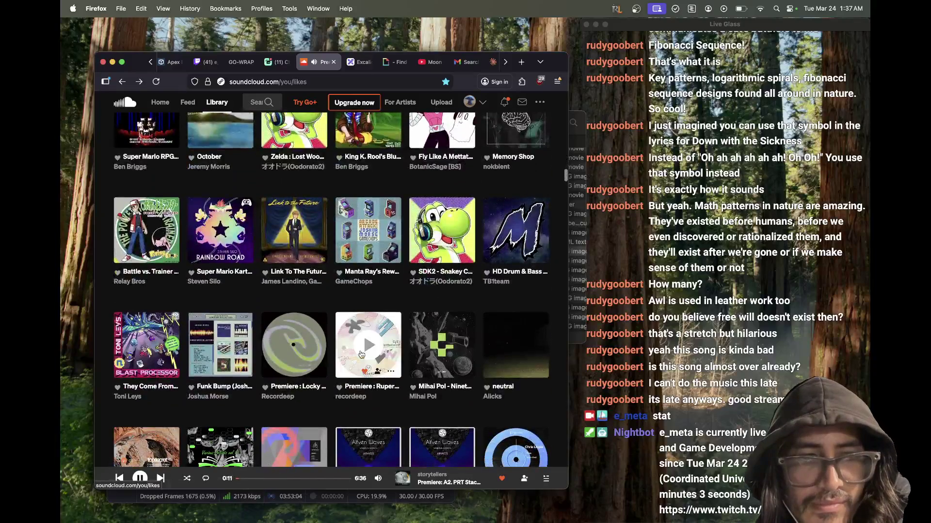
pyautogui.scroll(-3, 360, 354)
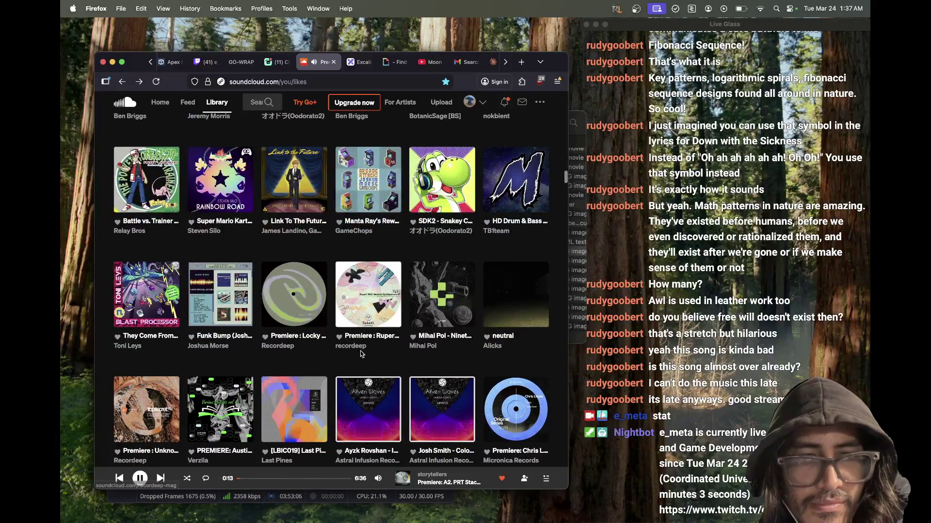
pyautogui.scroll(1, 361, 354)
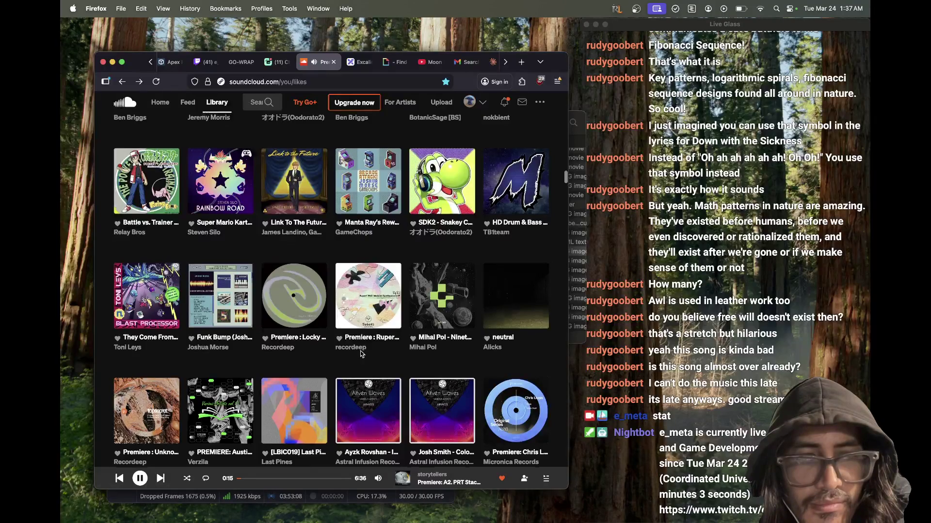
pyautogui.scroll(6, 361, 354)
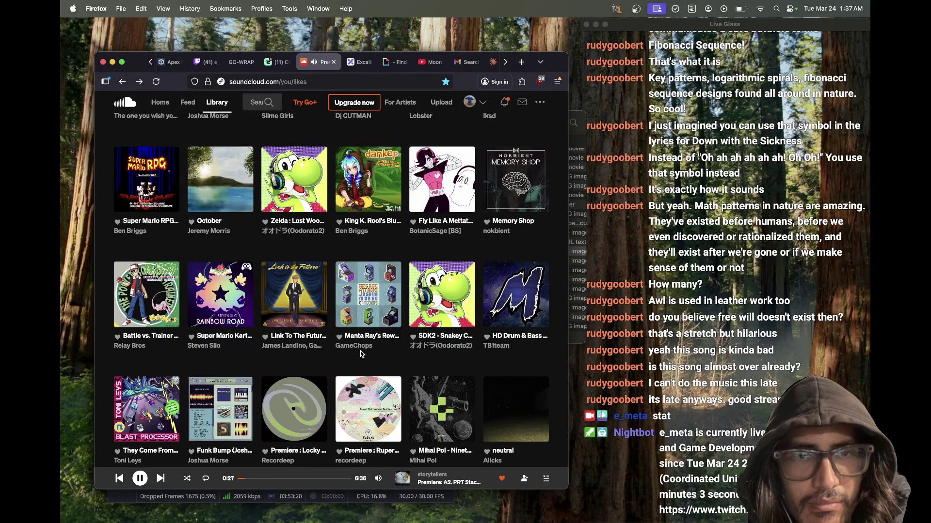
pyautogui.scroll(2, 361, 355)
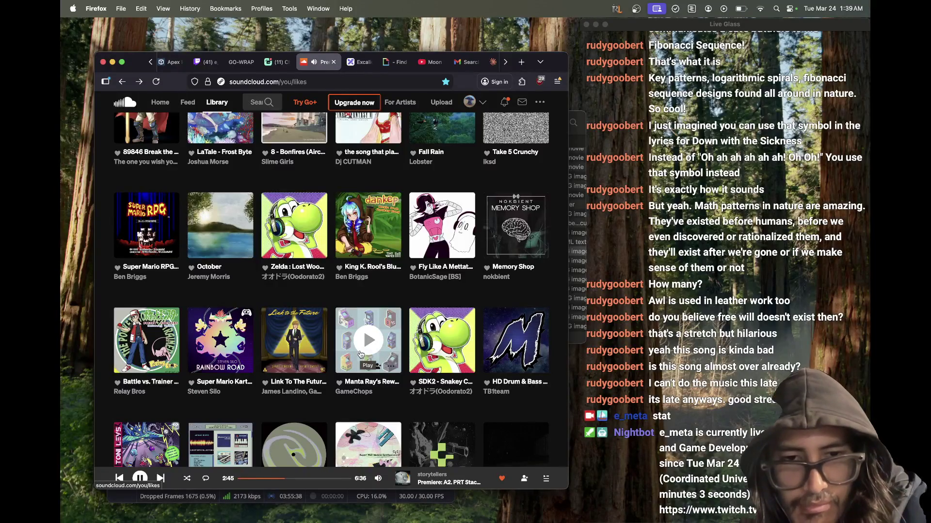
pyautogui.press('super+Tab')
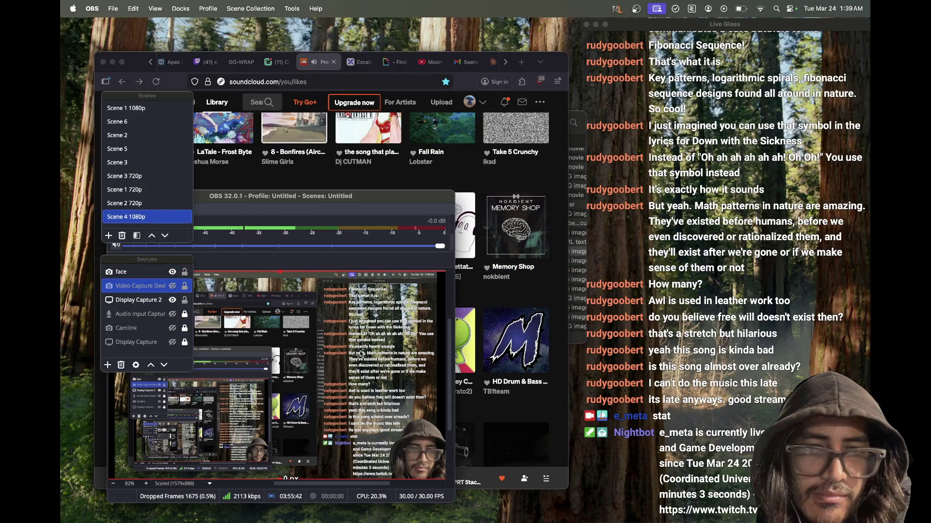
pyautogui.press('super+Tab')
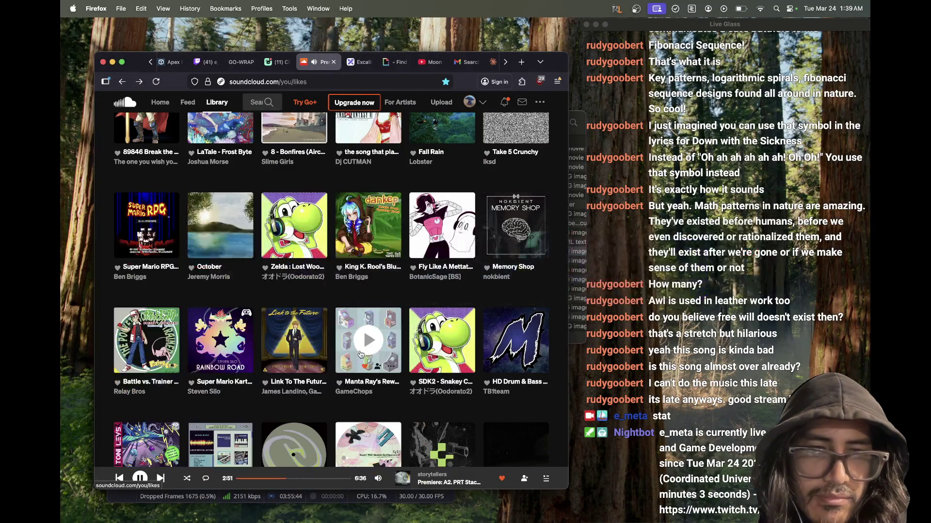
# Play the Constratti track from the Likes grid, then switch to Youra State's track
pyautogui.scroll(-5, 330, 410)
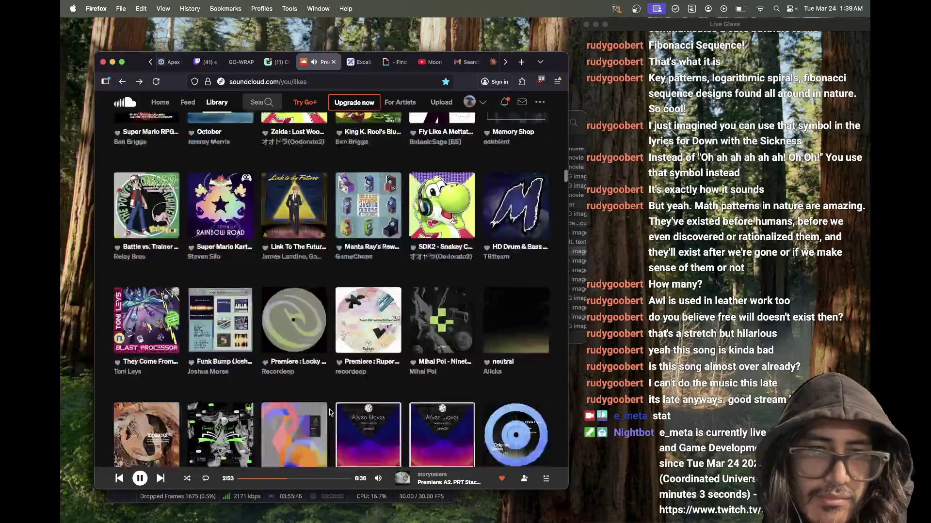
pyautogui.scroll(-2, 329, 412)
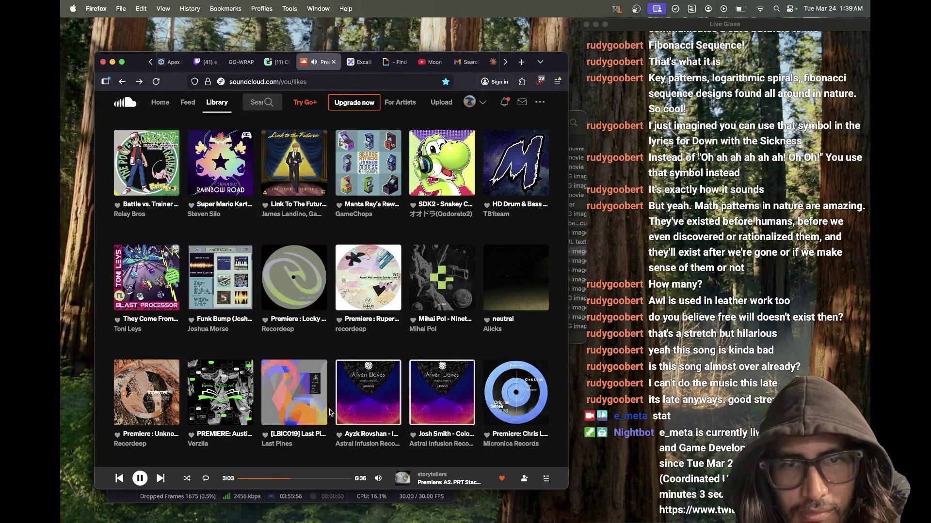
pyautogui.scroll(10, 329, 412)
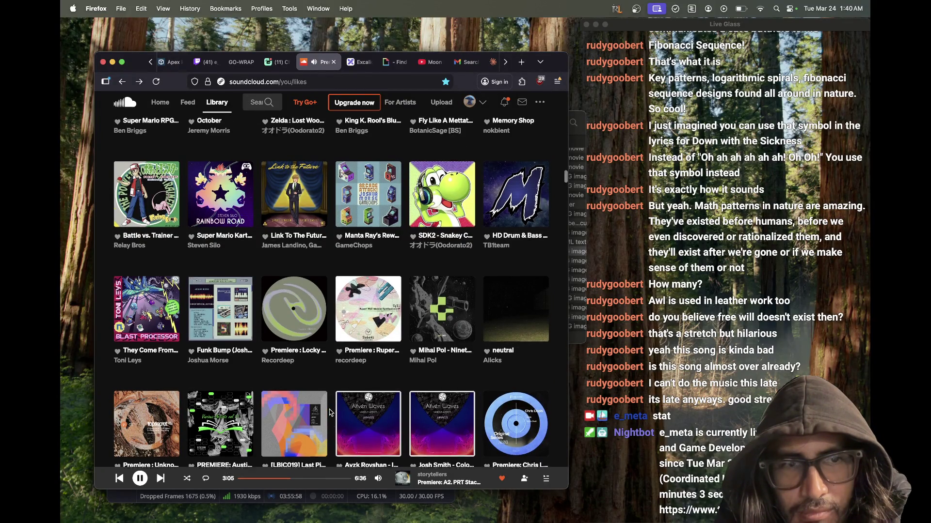
pyautogui.scroll(3, 329, 412)
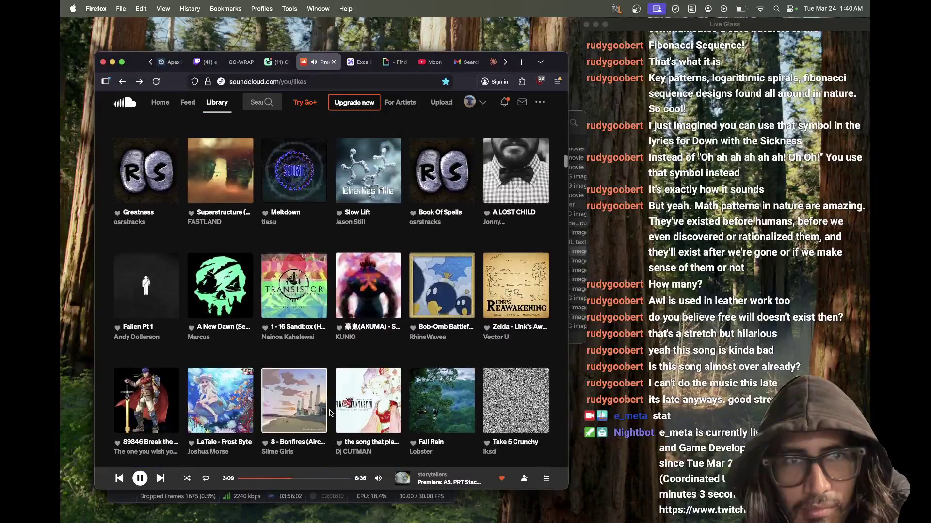
pyautogui.scroll(10, 329, 412)
pyautogui.scroll(3, 329, 412)
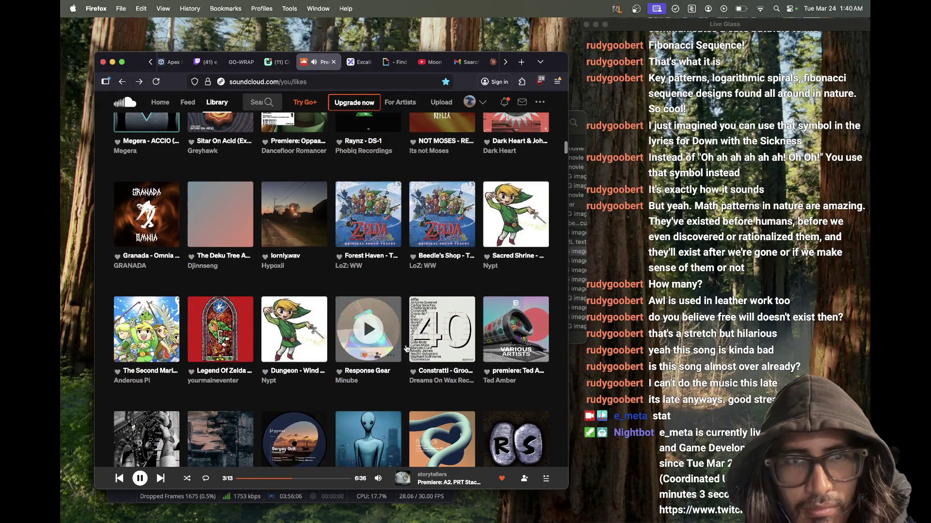
pyautogui.click(441, 329)
pyautogui.scroll(-3, 302, 371)
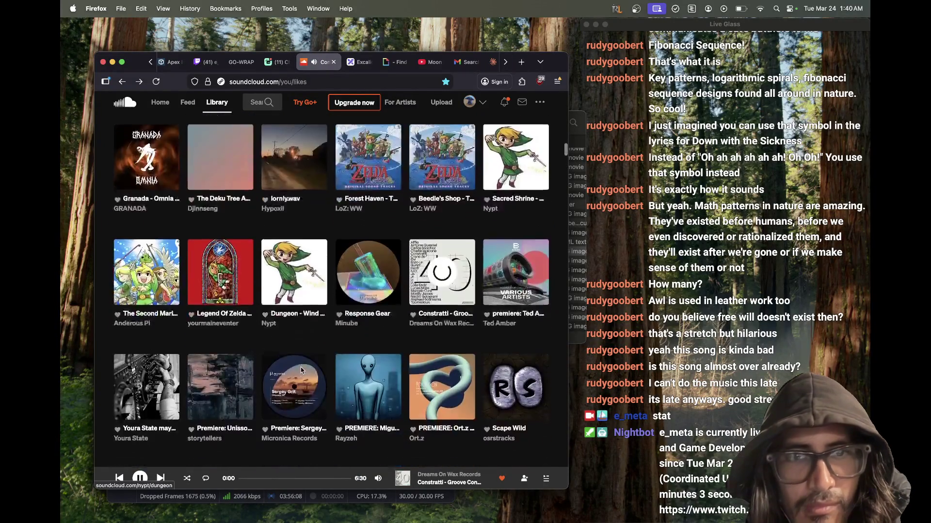
pyautogui.click(150, 358)
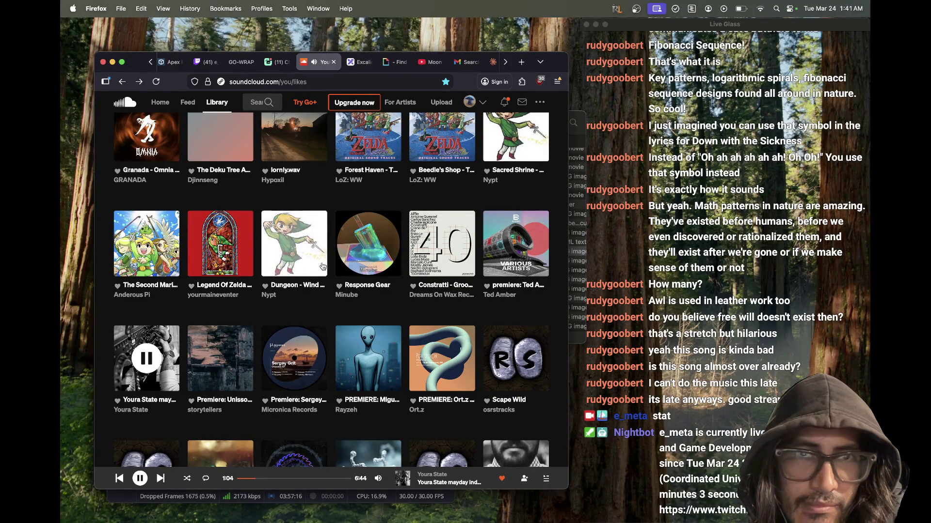
# Load openart.ai in a new Firefox tab and dismiss the OpenArt Worlds announcement
pyautogui.click(522, 64)
pyautogui.write('openart.ai/')
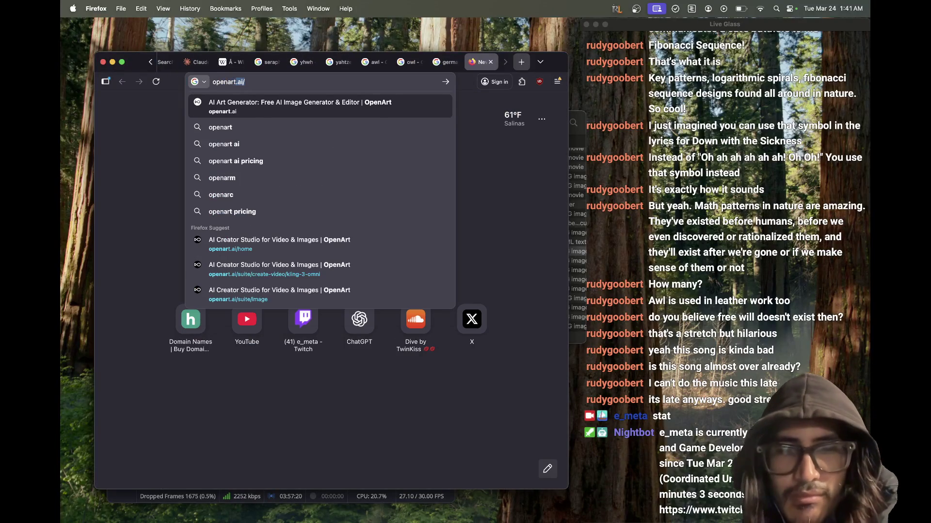
pyautogui.press('Return')
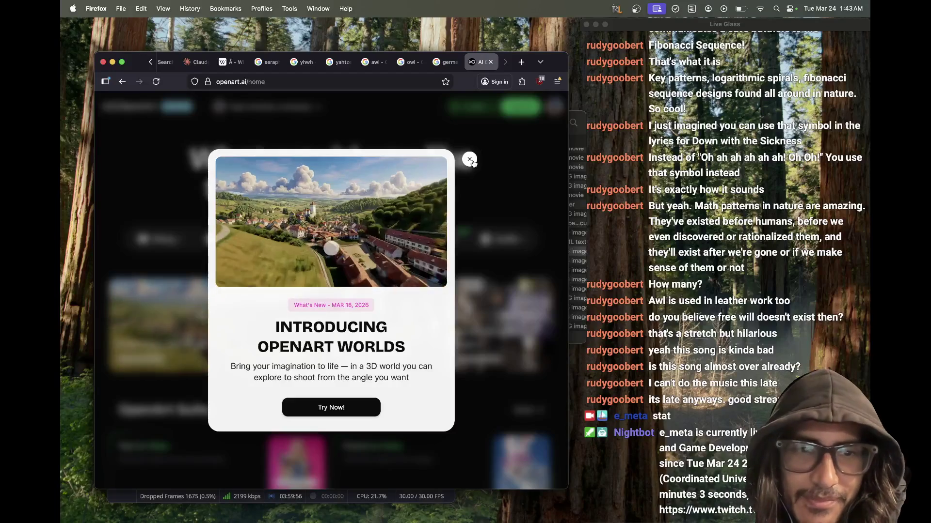
pyautogui.click(469, 160)
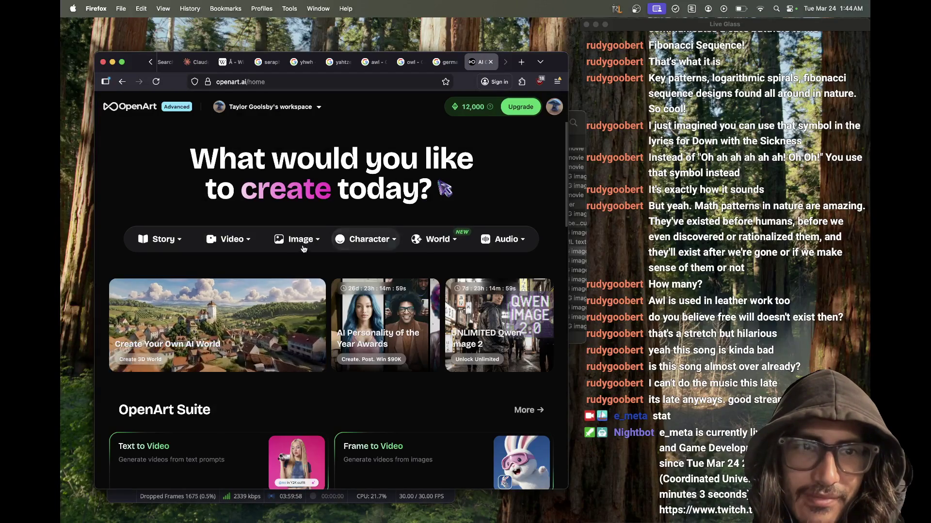
# On Create Image, replace the prompt with 'bees in the dark, dancing, with purple dark light' and generate
pyautogui.click(276, 243)
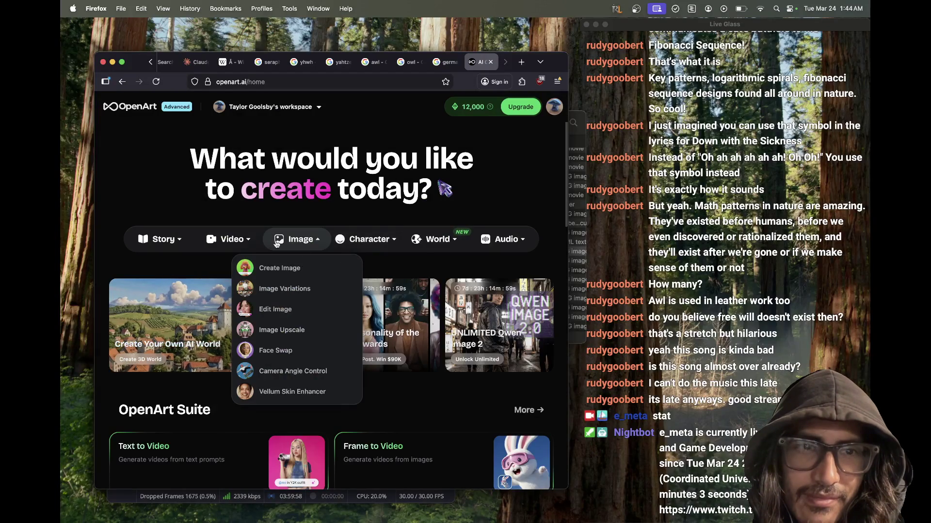
pyautogui.click(283, 270)
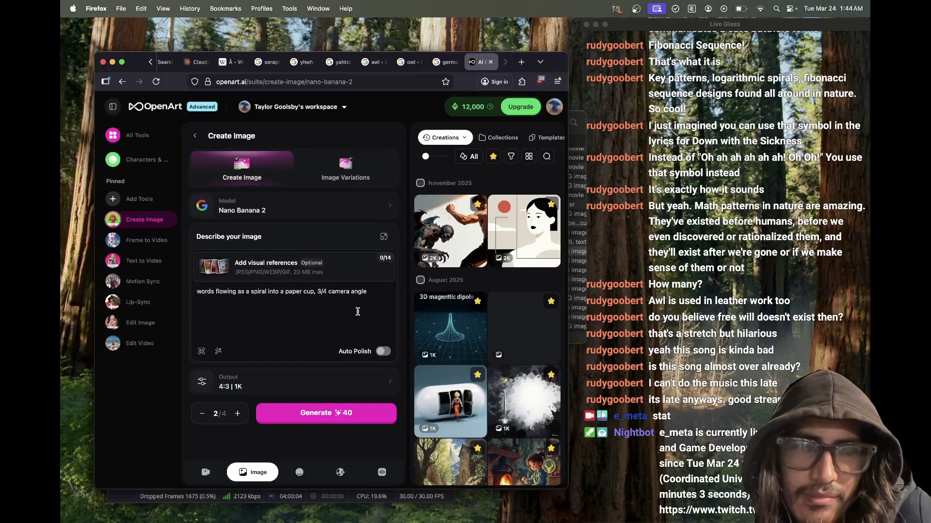
pyautogui.press('super+a')
pyautogui.write('be')
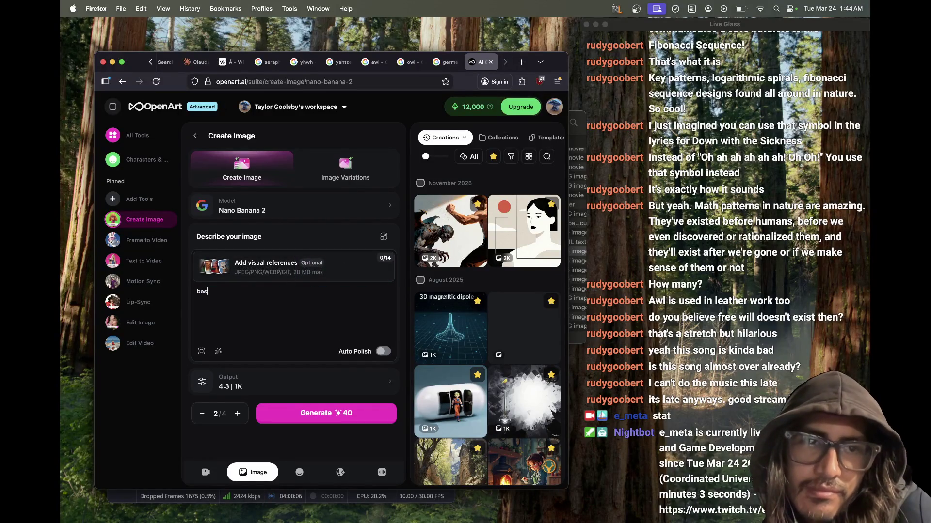
pyautogui.write('the ')
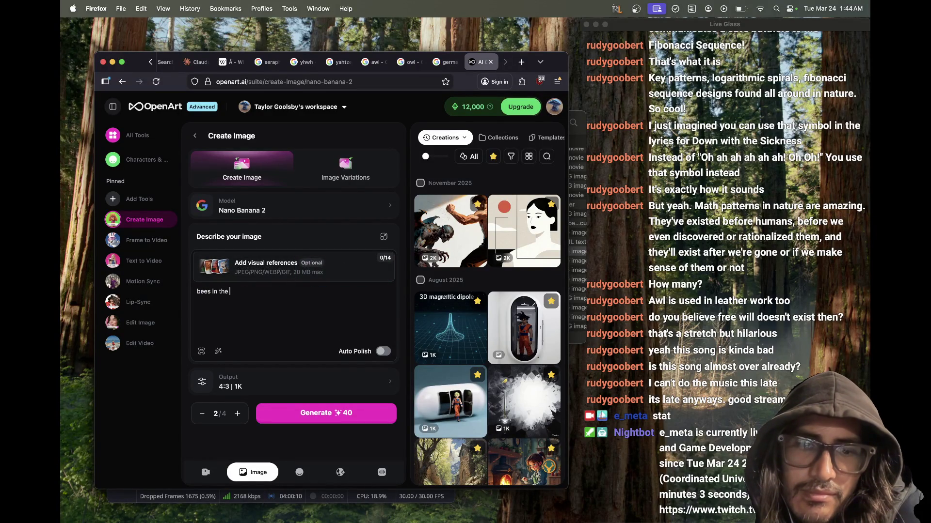
pyautogui.write('warrk, dancing, with purple')
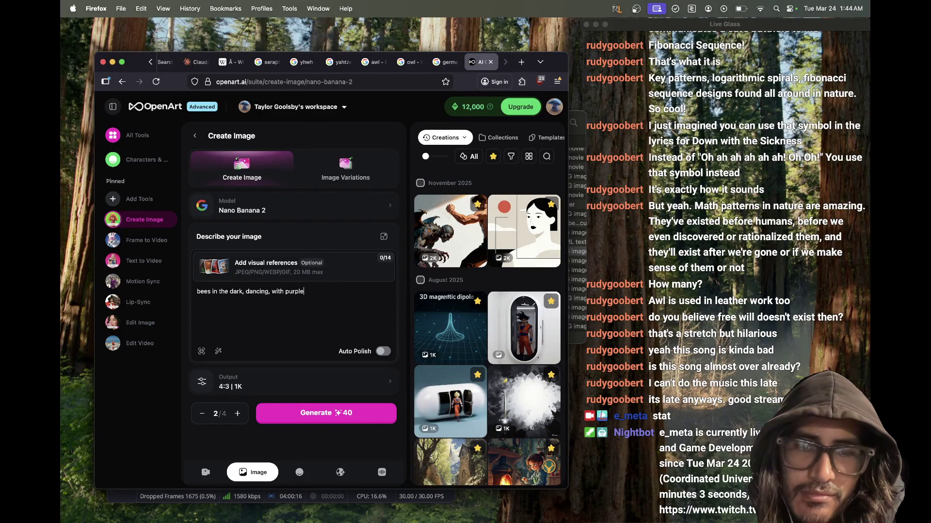
pyautogui.write('rk')
pyautogui.write('light')
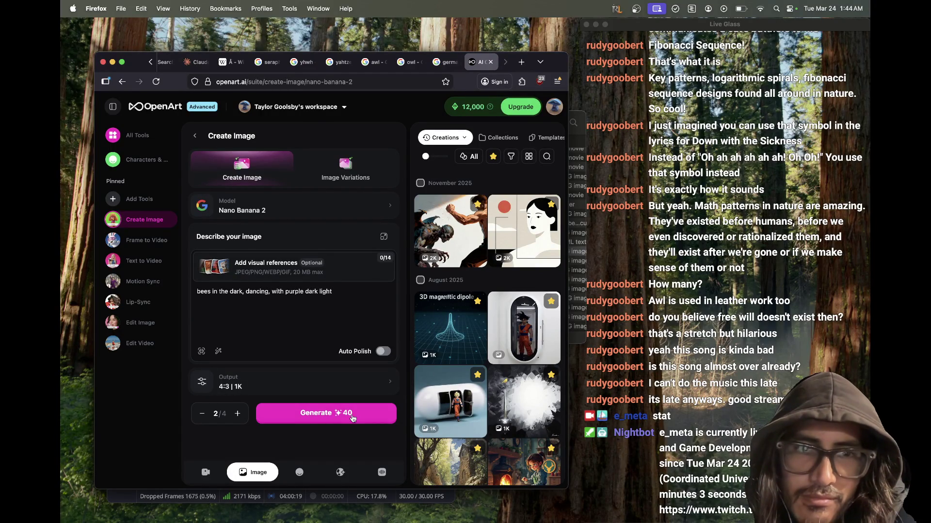
pyautogui.click(353, 417)
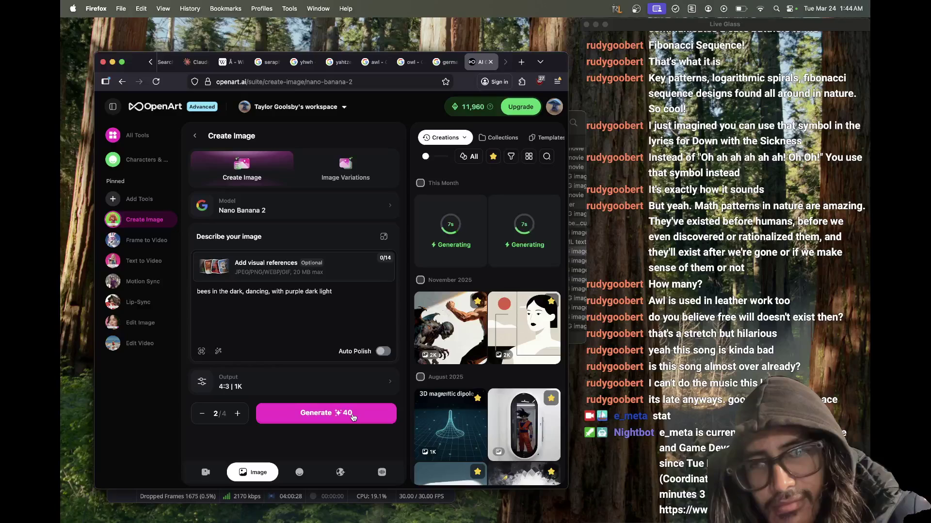
# Append ', sort of evil' to the prompt, generate again, and open a resulting bee image
pyautogui.write(', ')
pyautogui.write('sort of evil')
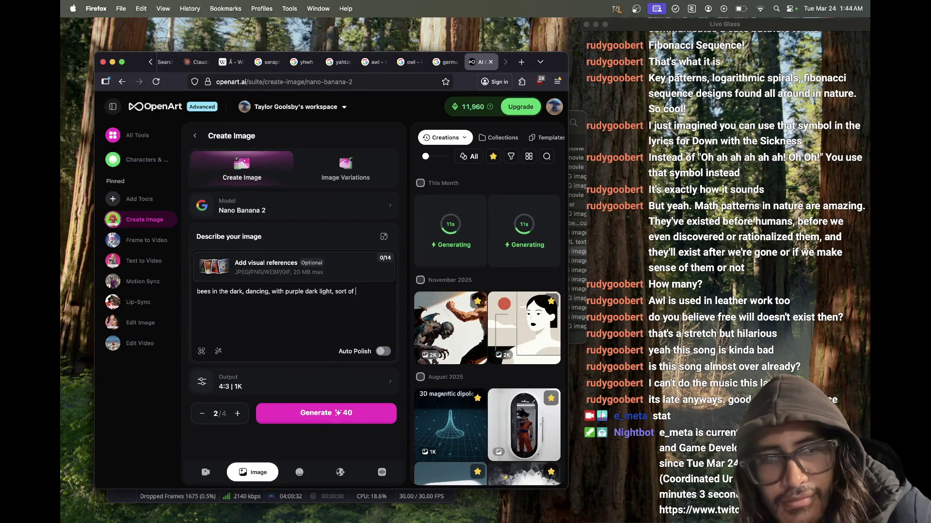
pyautogui.click(334, 415)
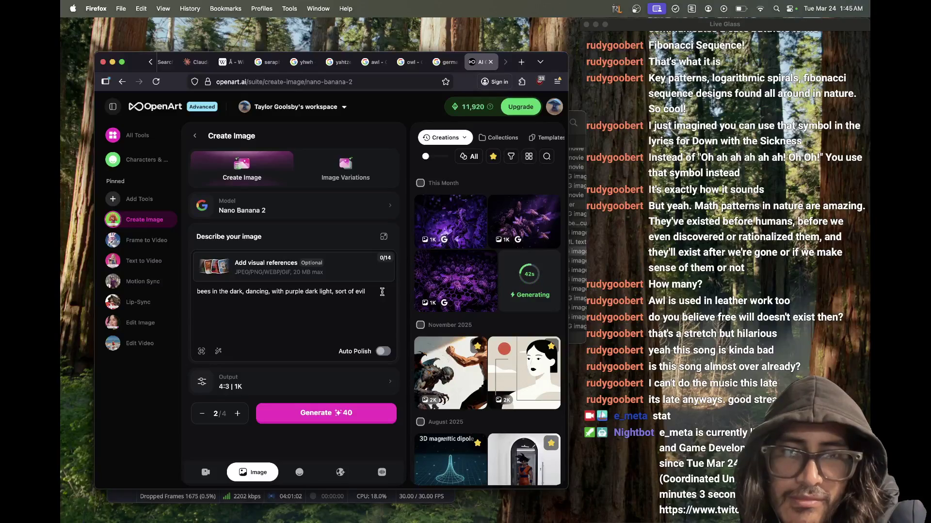
pyautogui.write(',')
pyautogui.press('BackSpace')
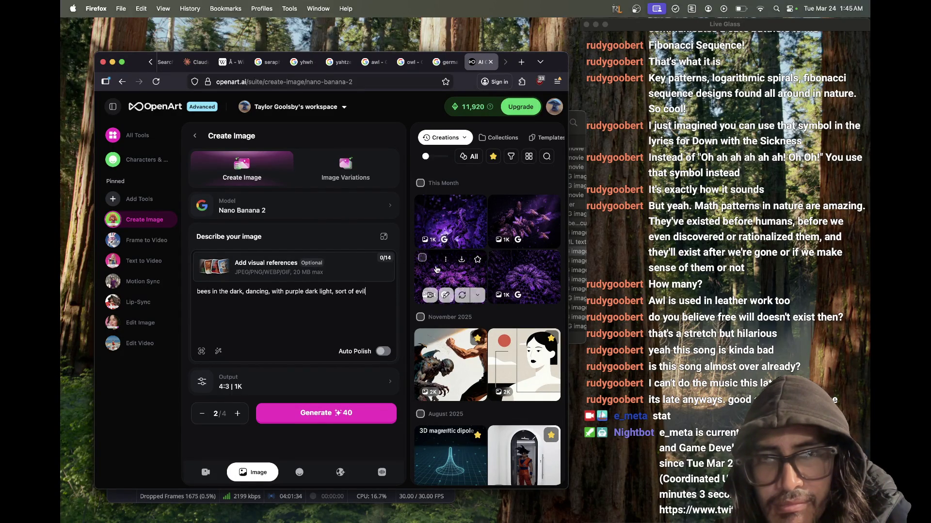
pyautogui.click(451, 286)
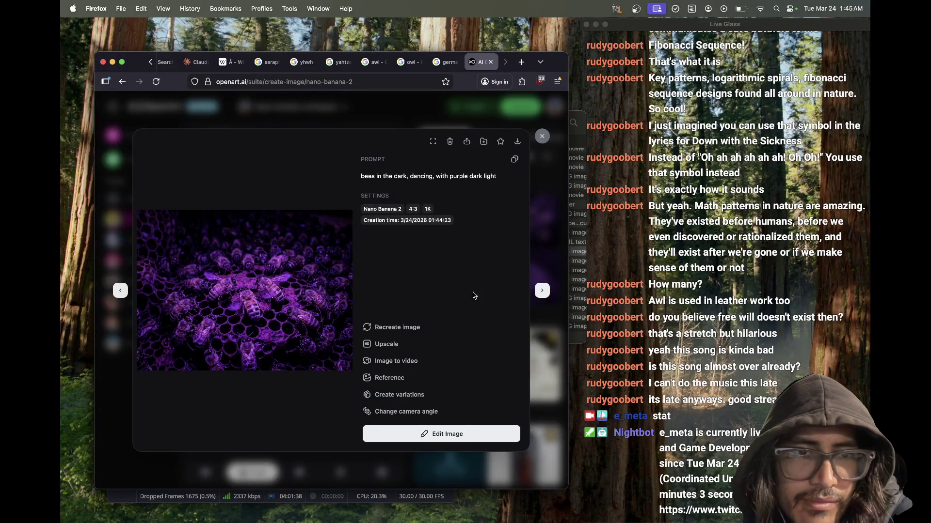
# Flip through the generated purple bee images in the viewer, then close it
pyautogui.click(121, 293)
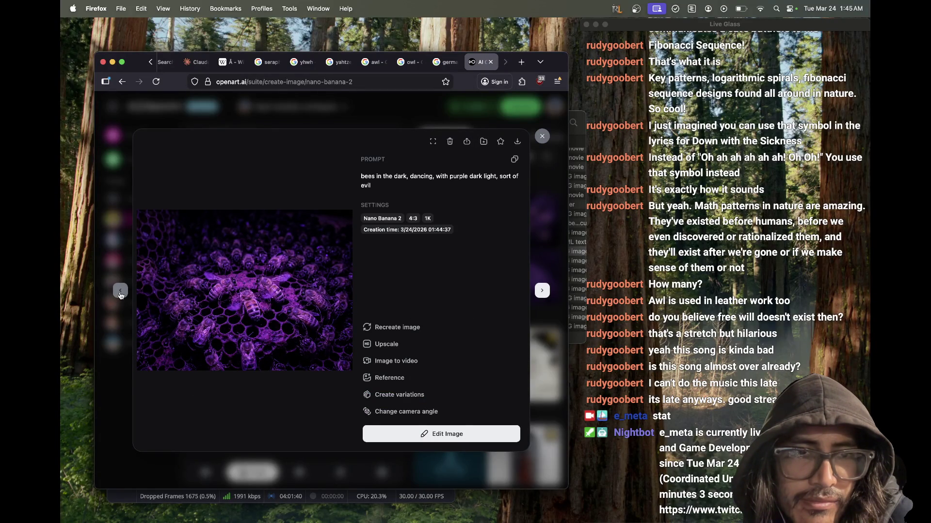
pyautogui.click(120, 294)
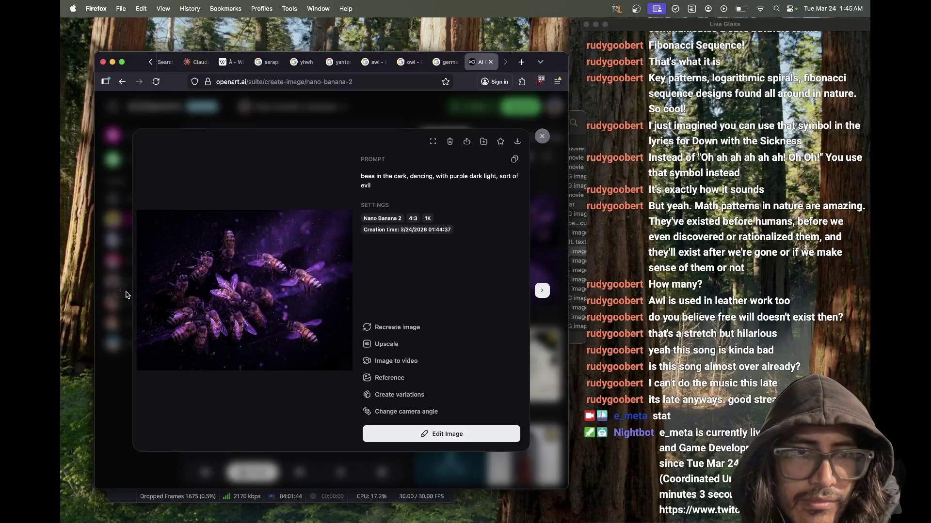
pyautogui.click(126, 295)
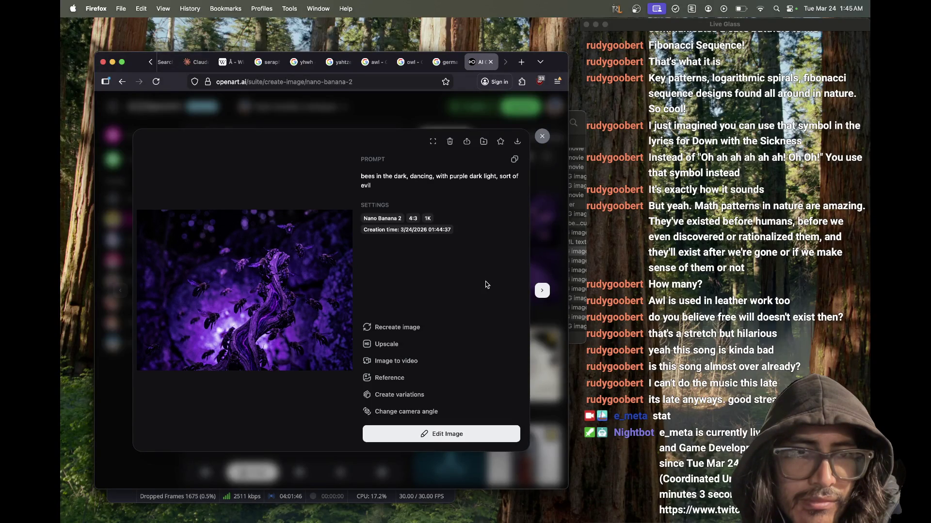
pyautogui.click(543, 291)
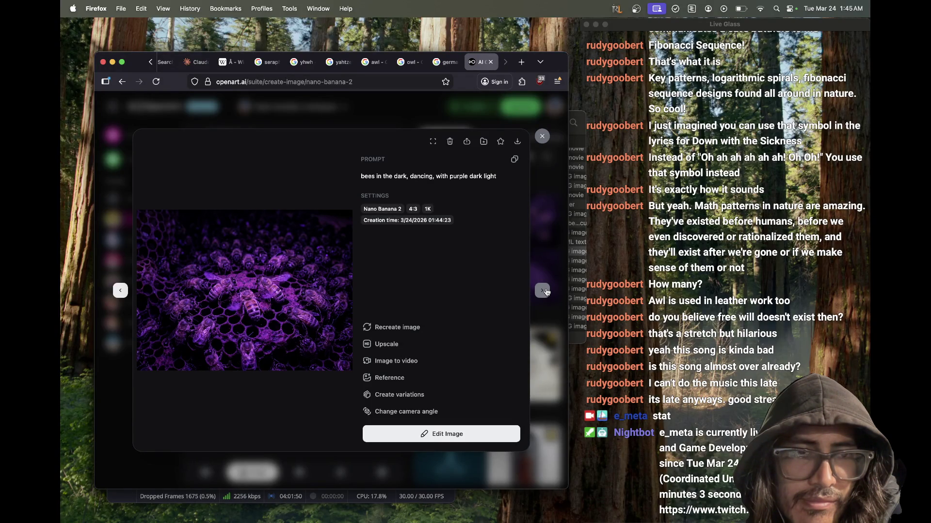
pyautogui.click(542, 291)
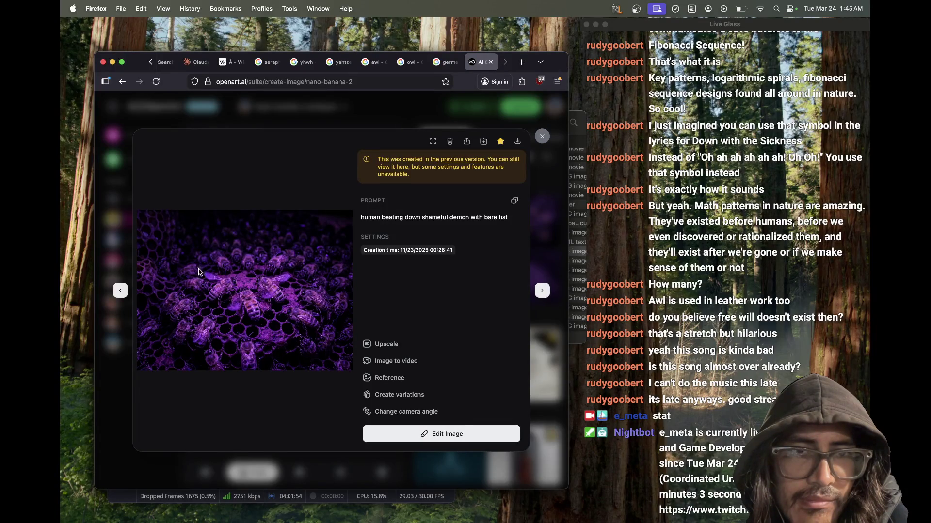
pyautogui.click(121, 291)
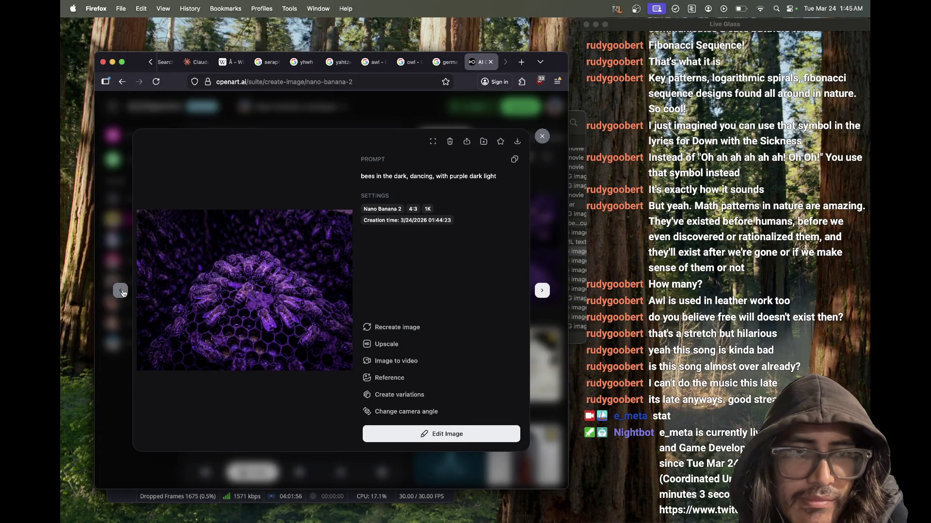
pyautogui.click(121, 291)
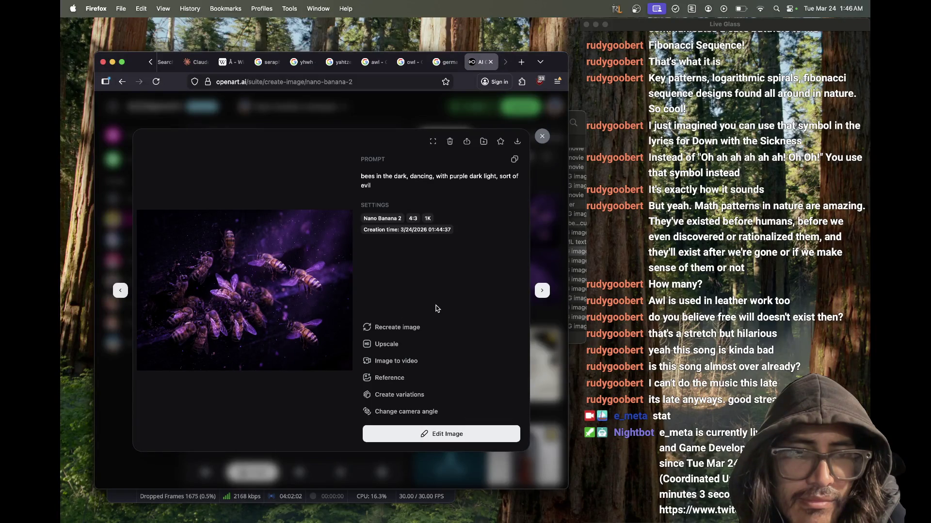
pyautogui.click(542, 137)
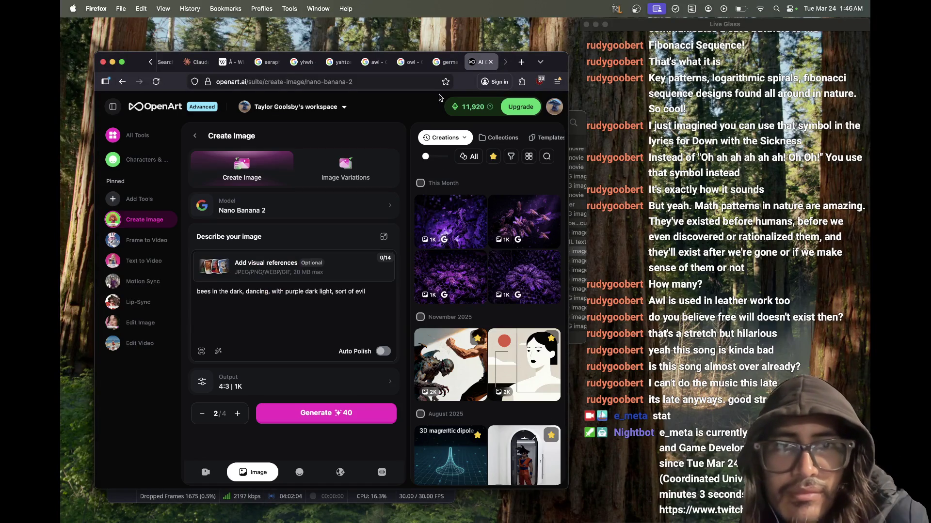
pyautogui.moveTo(449, 61)
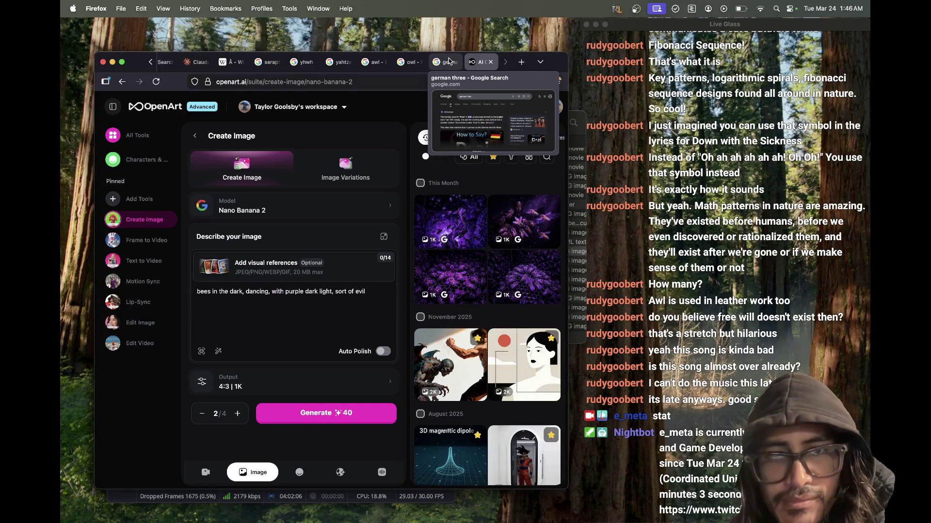